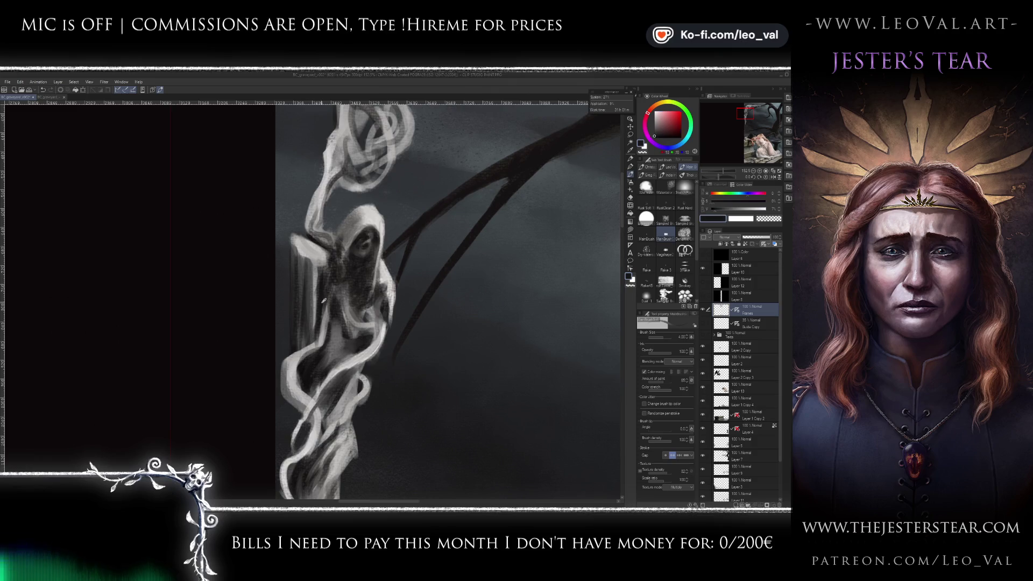
- Paint sampled bluish-grey strokes along the ghost's left edge and a light stroke on its shoulder
key("bracketright")
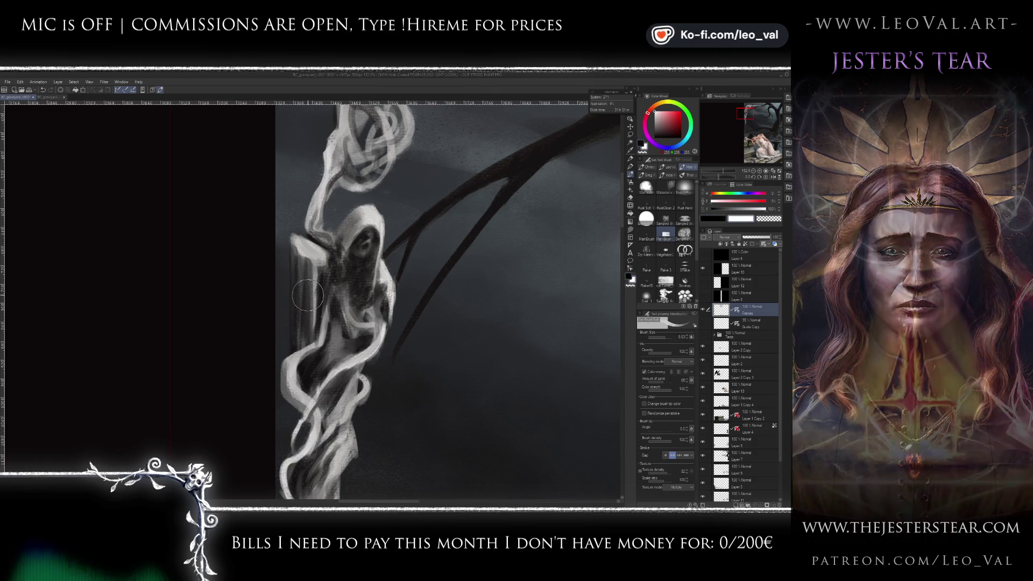
key("x")
key("bracketright")
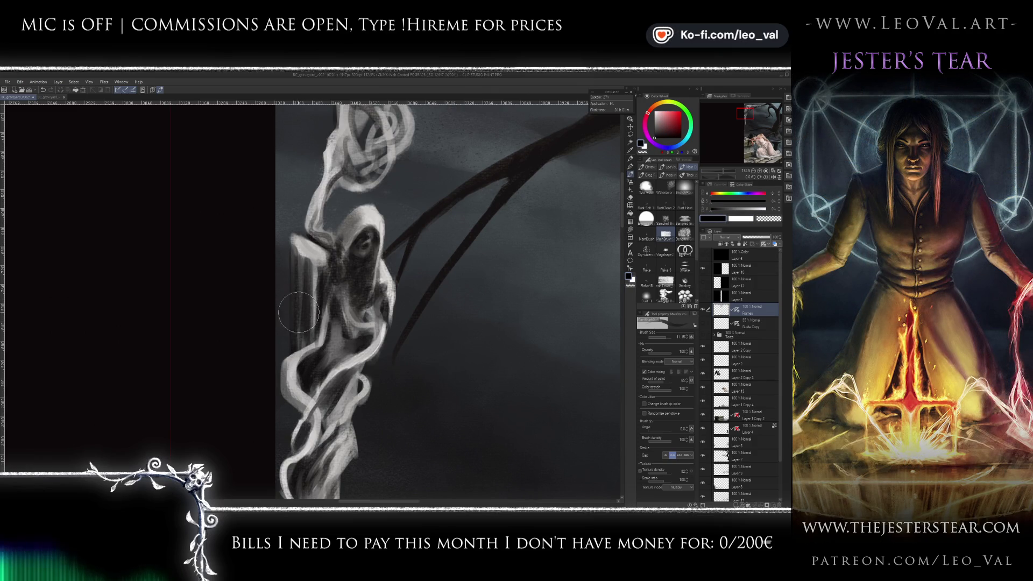
left_click(304, 260, "alt")
key("bracketleft")
mouse_move(299, 285)
left_mouse_down()
mouse_move(301, 329)
mouse_move(310, 263)
left_mouse_up()
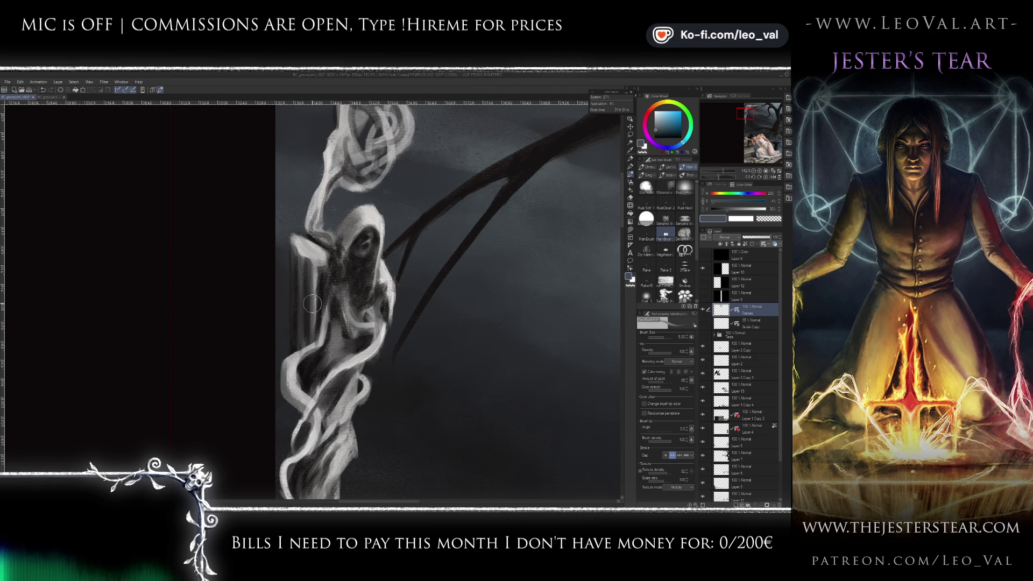
left_click(306, 260, "alt")
key("bracketleft")
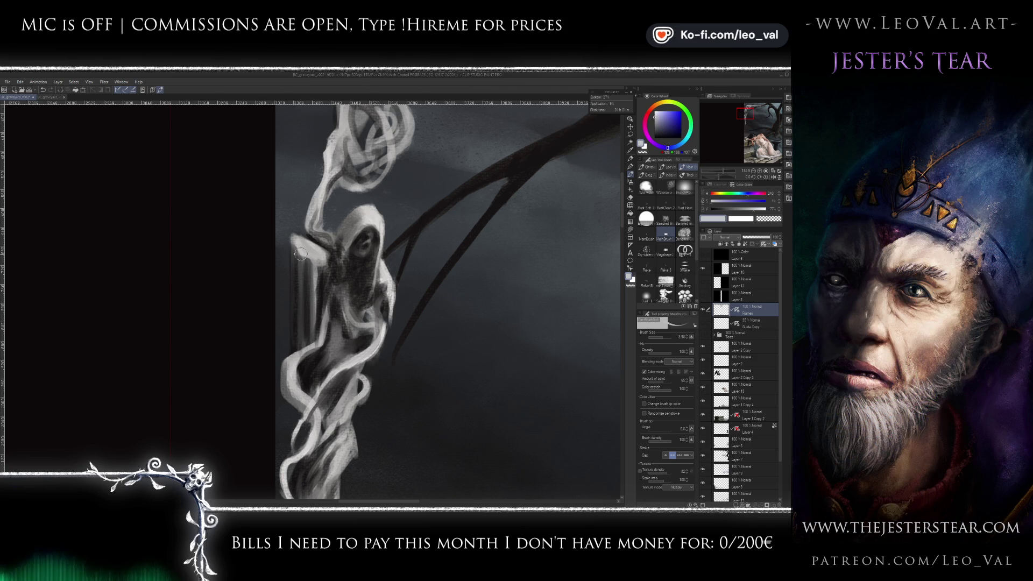
left_click_drag(301, 237, 303, 237)
- Refine the ghost's left side with sampled dark teal, light grey and near-black tones using a smaller brush
left_click(317, 261, "alt")
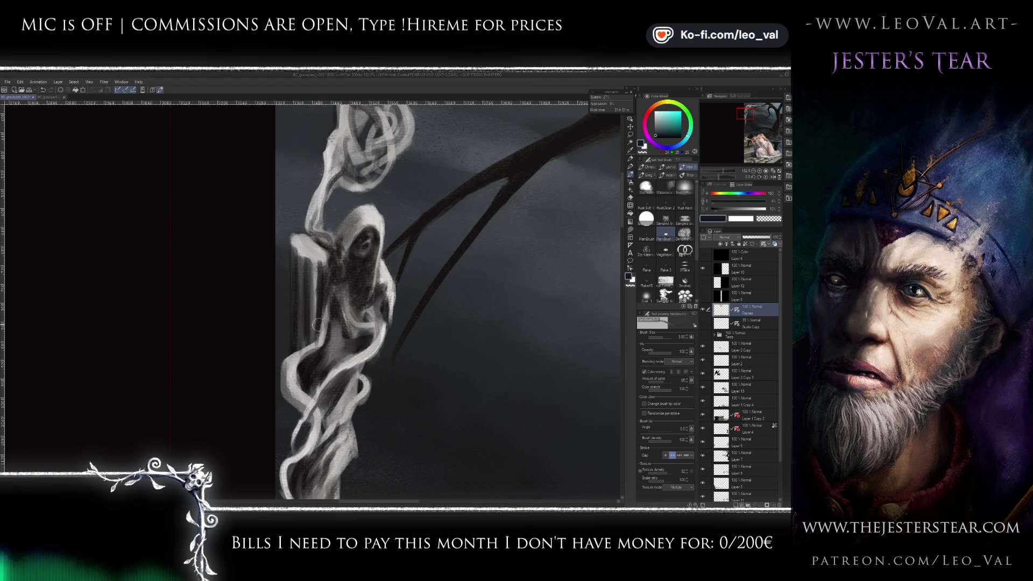
left_click(321, 264, "alt")
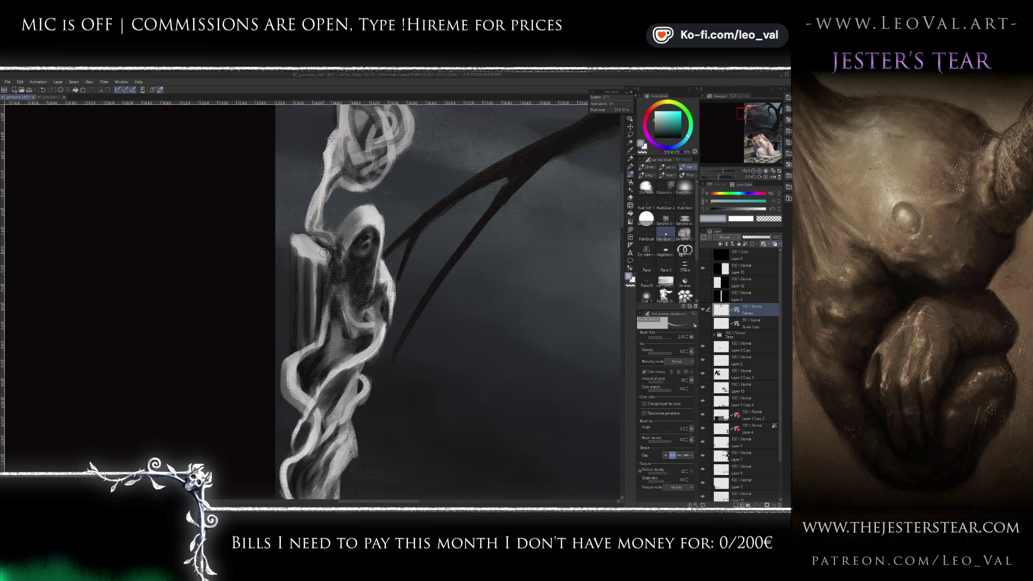
left_click(325, 255, "alt")
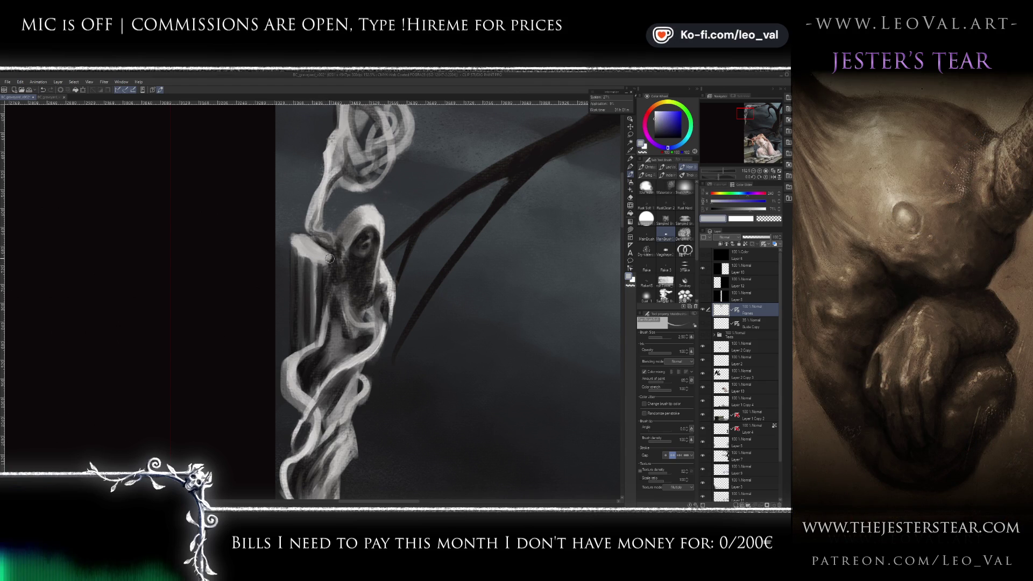
left_click(333, 265, "alt")
left_click(325, 288, "alt")
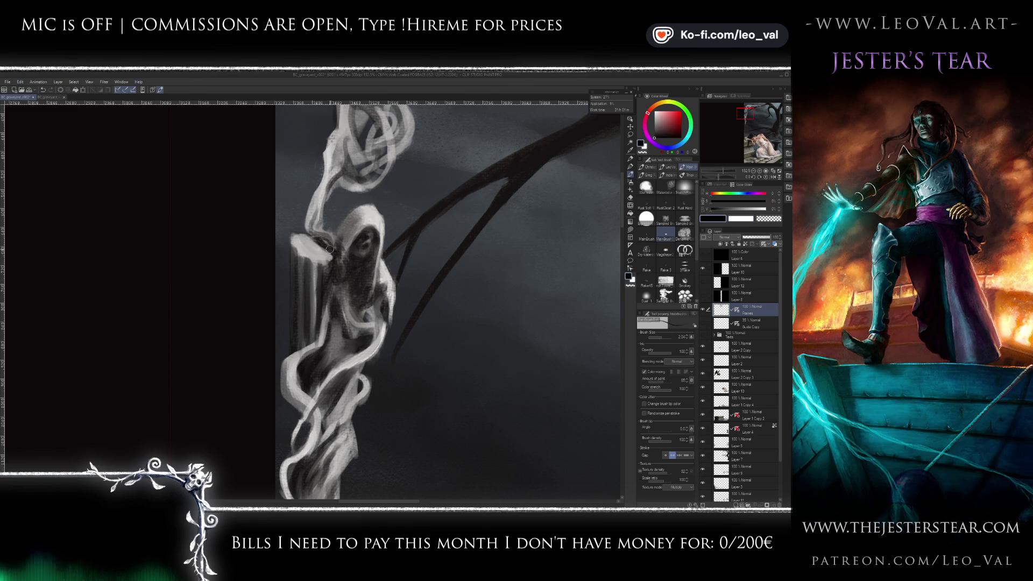
scroll(342, 256, "up", 2)
left_click(341, 256, "alt")
key("bracketleft")
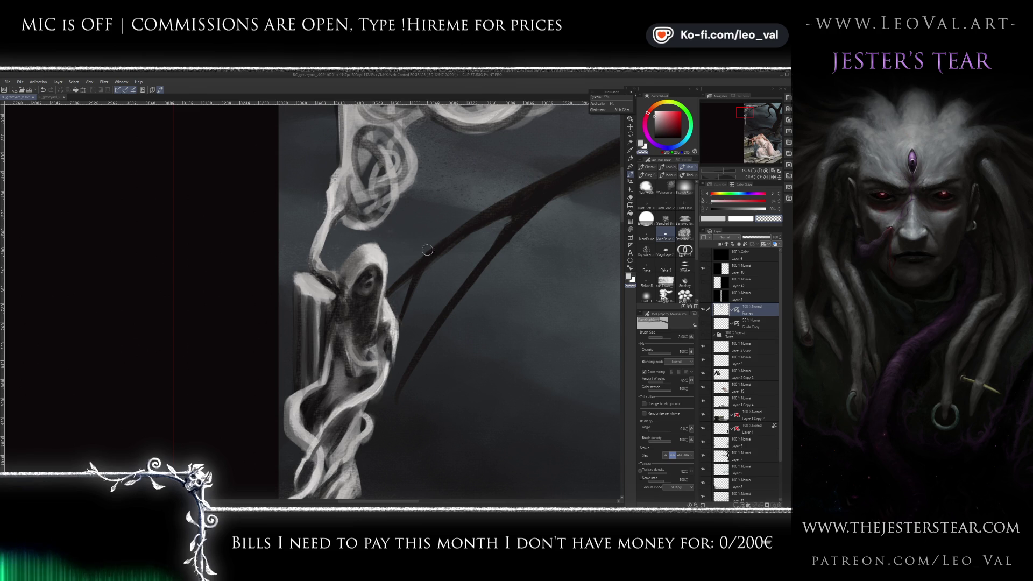
scroll(409, 246, "down", 6)
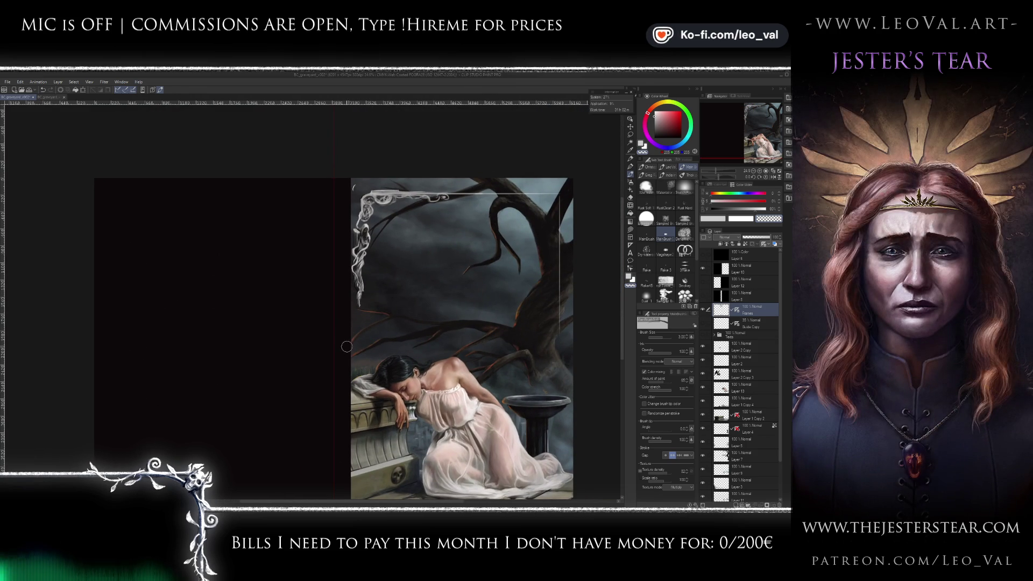
- Paint black over the light knot loops at the frame's top-left corner with a larger brush
scroll(390, 227, "up", 3)
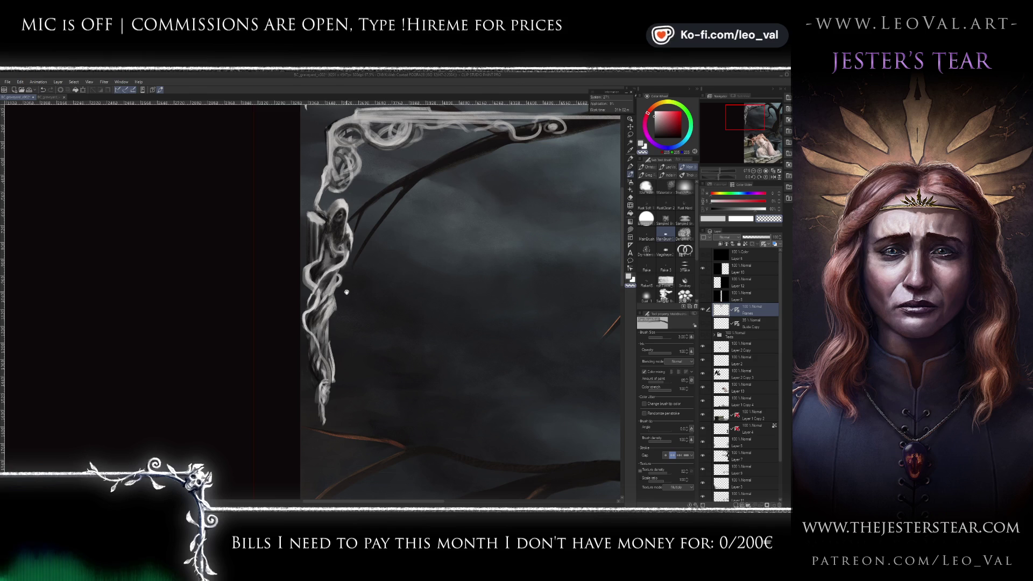
scroll(347, 292, "up", 3)
left_click(338, 206, "alt")
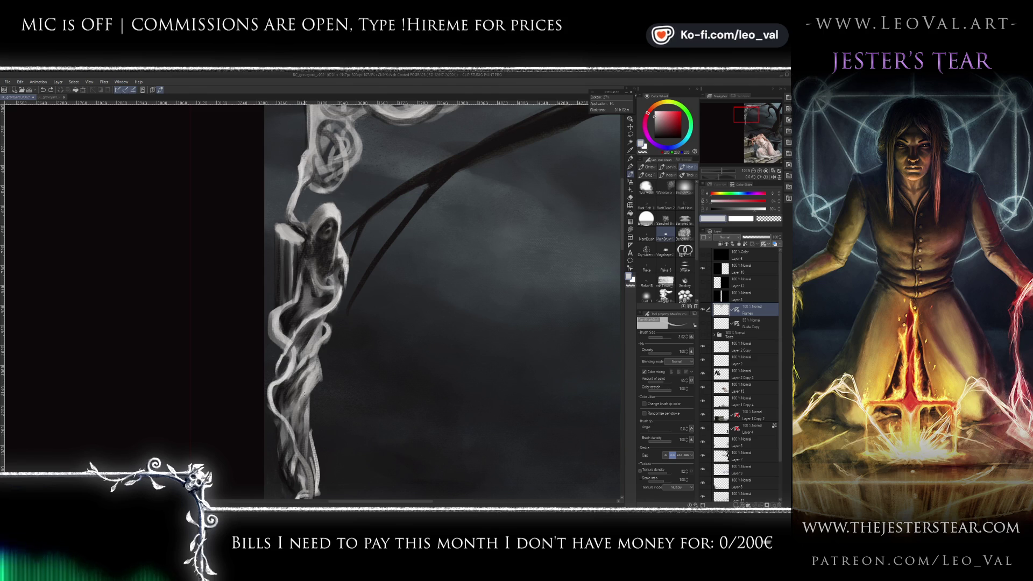
left_click_drag(343, 285, 309, 361)
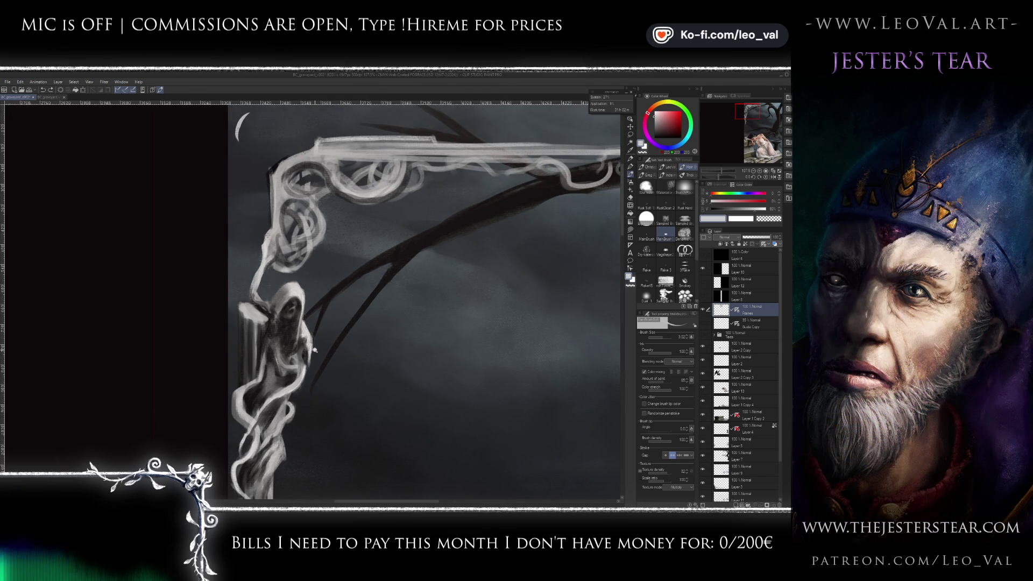
scroll(314, 351, "down", 3)
scroll(343, 273, "up", 2)
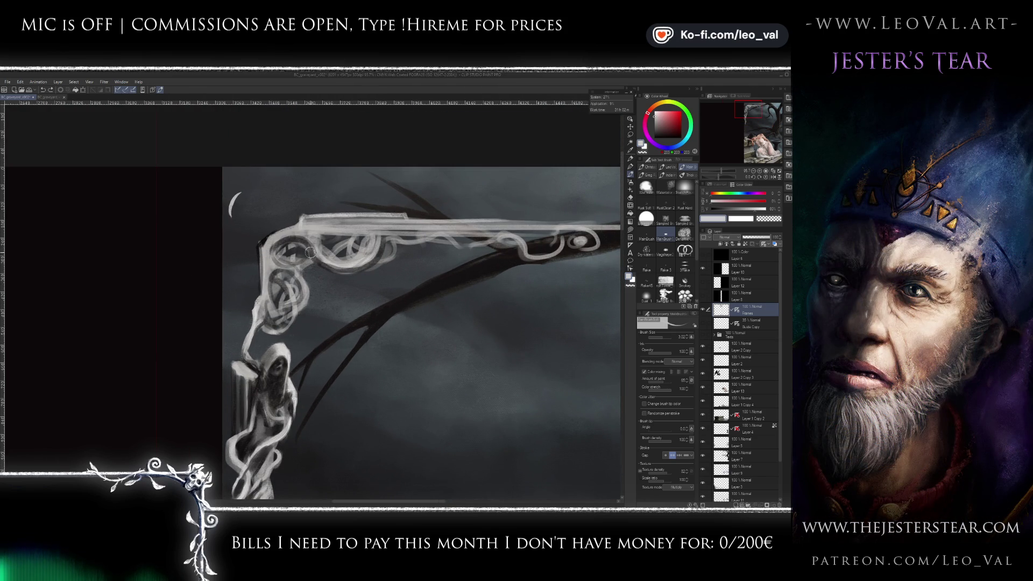
left_click(285, 243, "alt")
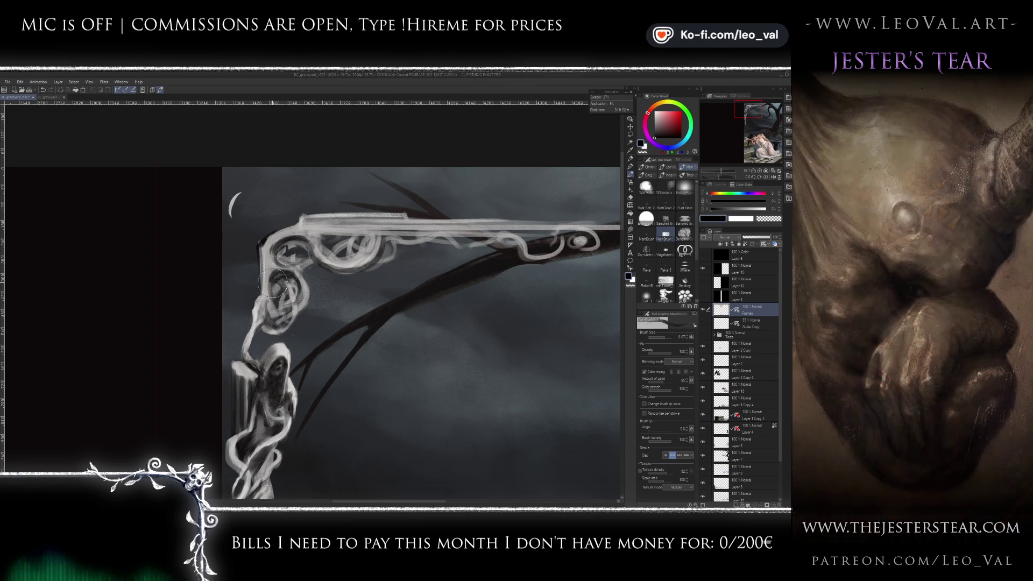
key("bracketright")
mouse_move(277, 314)
left_mouse_down()
mouse_move(272, 323)
mouse_move(285, 320)
mouse_move(272, 315)
left_mouse_up()
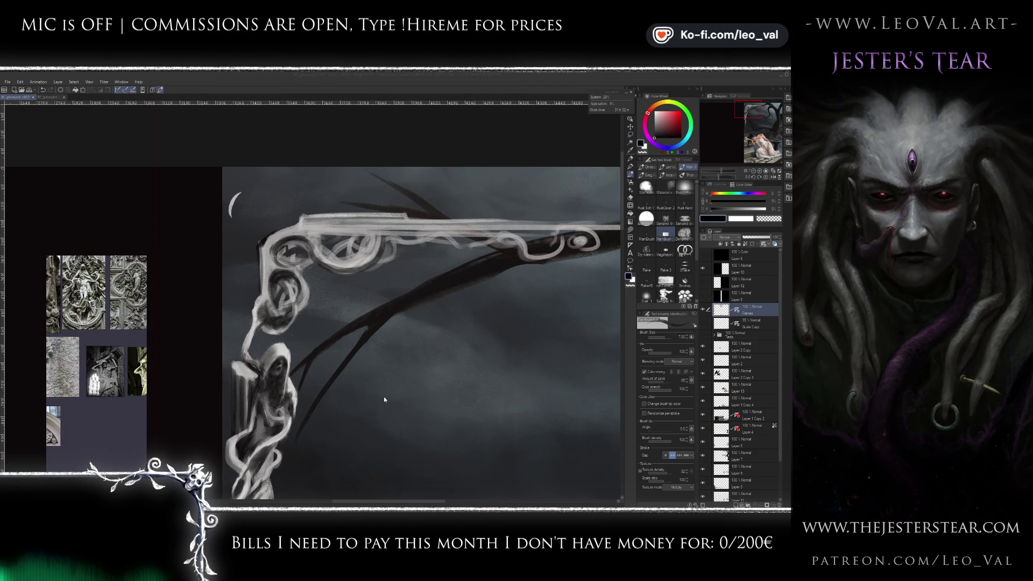
- Sample a mid grey and switch to a finer brush, framing the knotted top-left corner
scroll(104, 377, "up", 3)
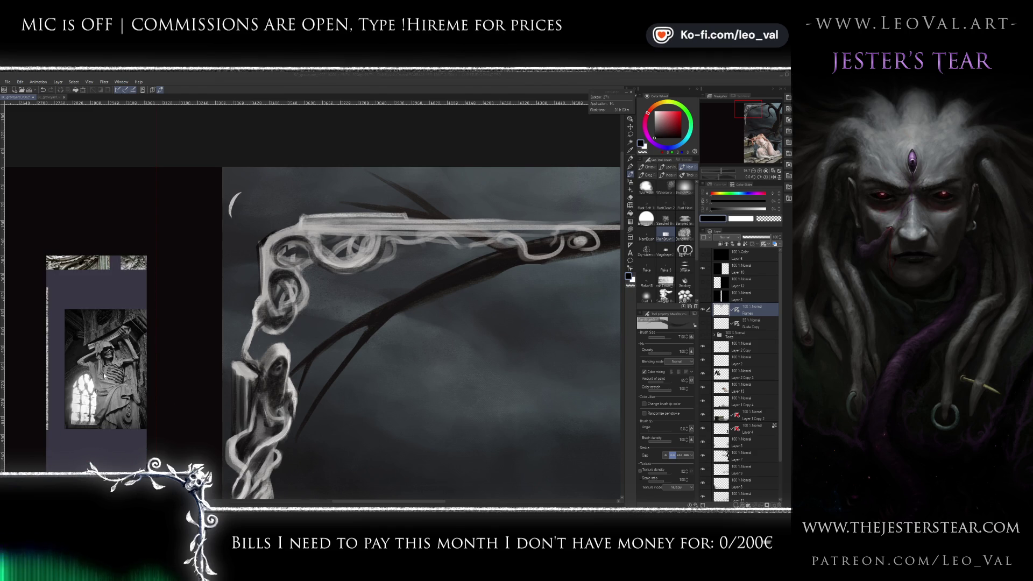
scroll(106, 380, "up", 5)
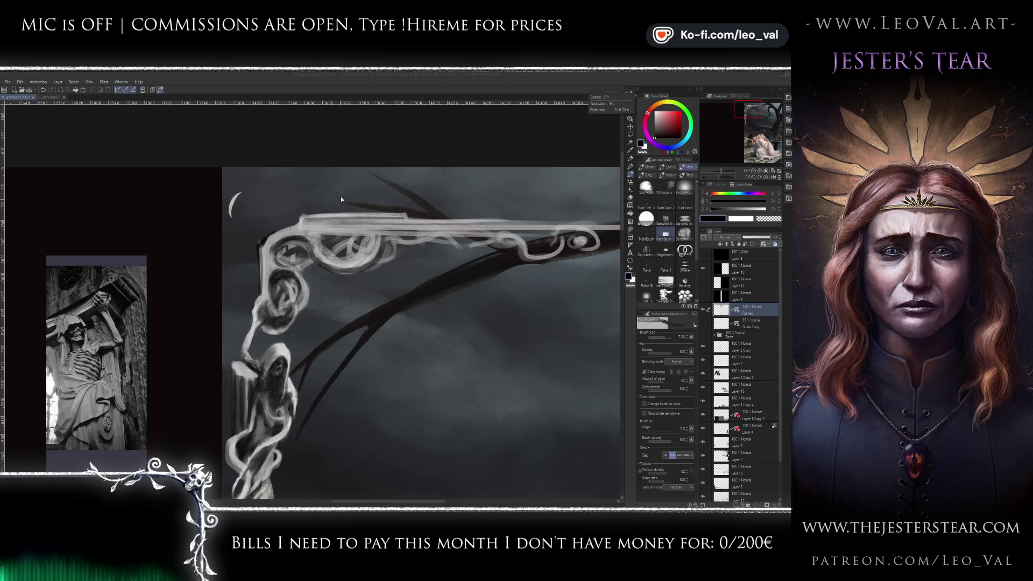
left_click(280, 269, "alt")
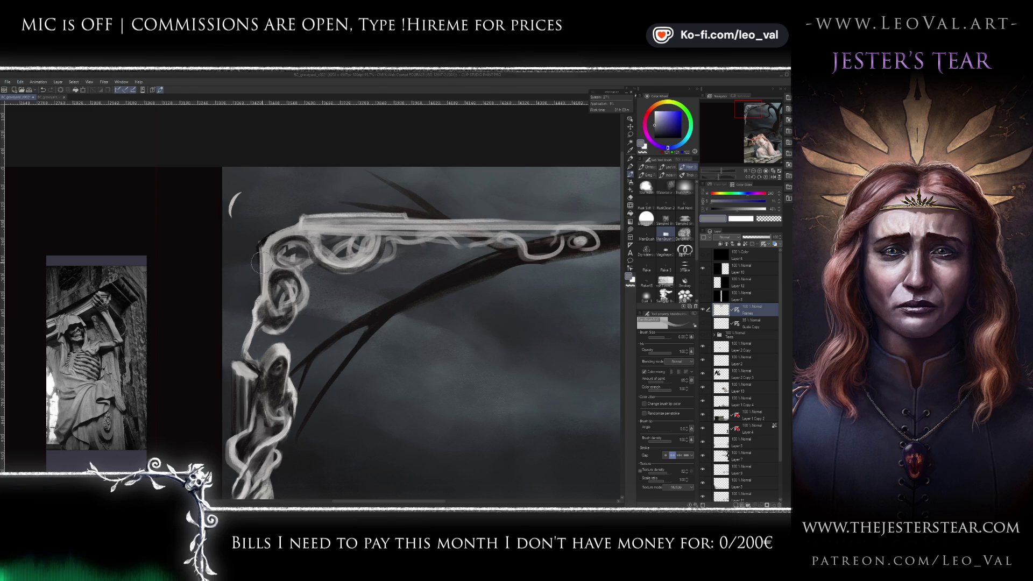
key("bracketleft")
key("bracketleft")
key("bracketleft")
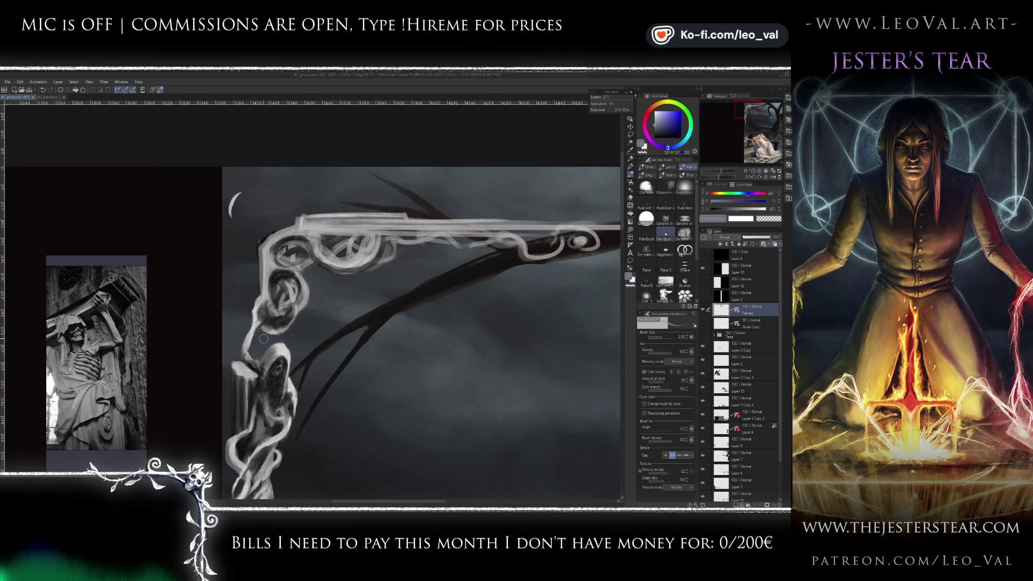
left_click_drag(259, 285, 277, 283)
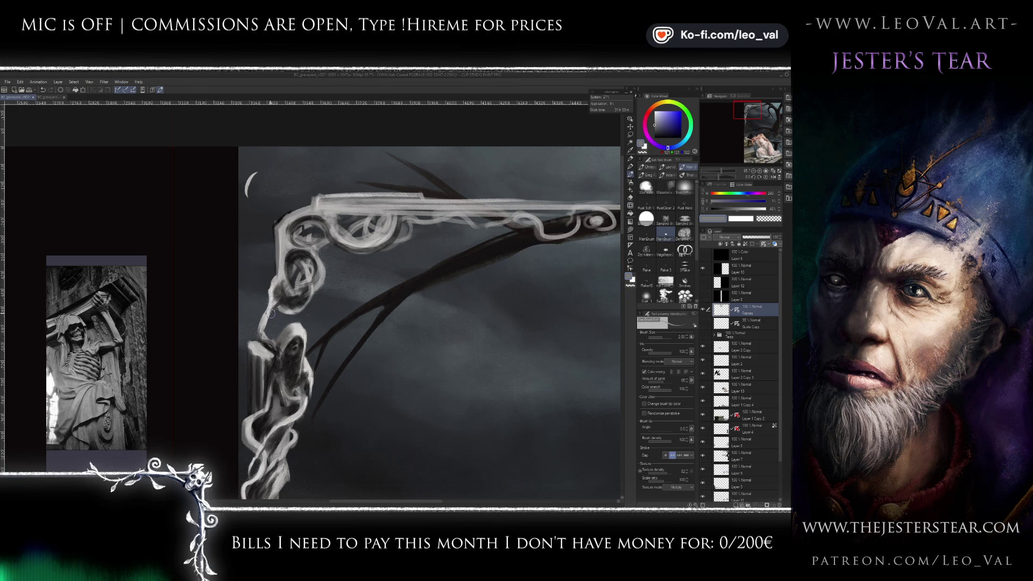
scroll(270, 313, "down", 2)
scroll(361, 250, "up", 3)
scroll(338, 256, "up", 3)
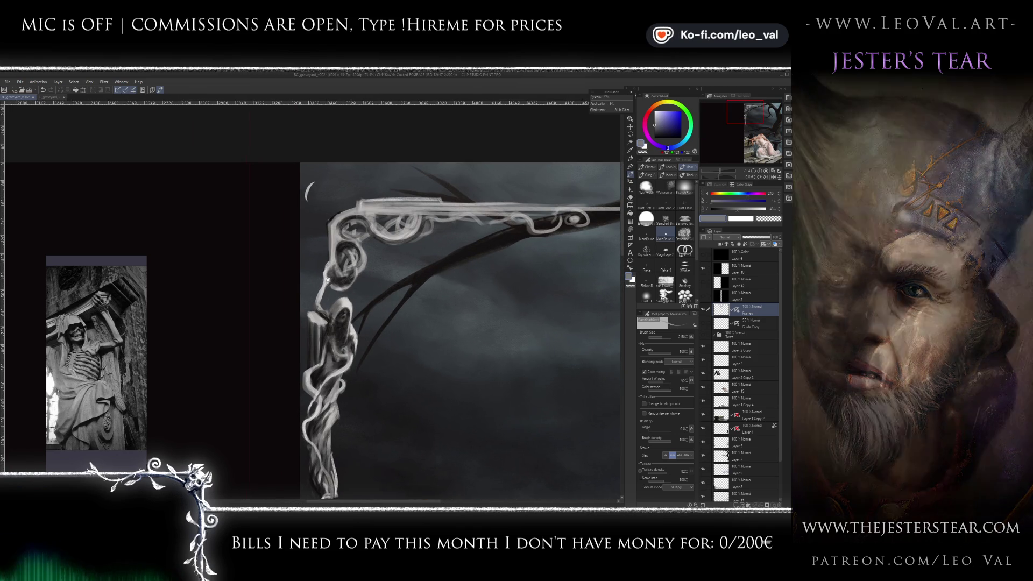
scroll(315, 281, "up", 1)
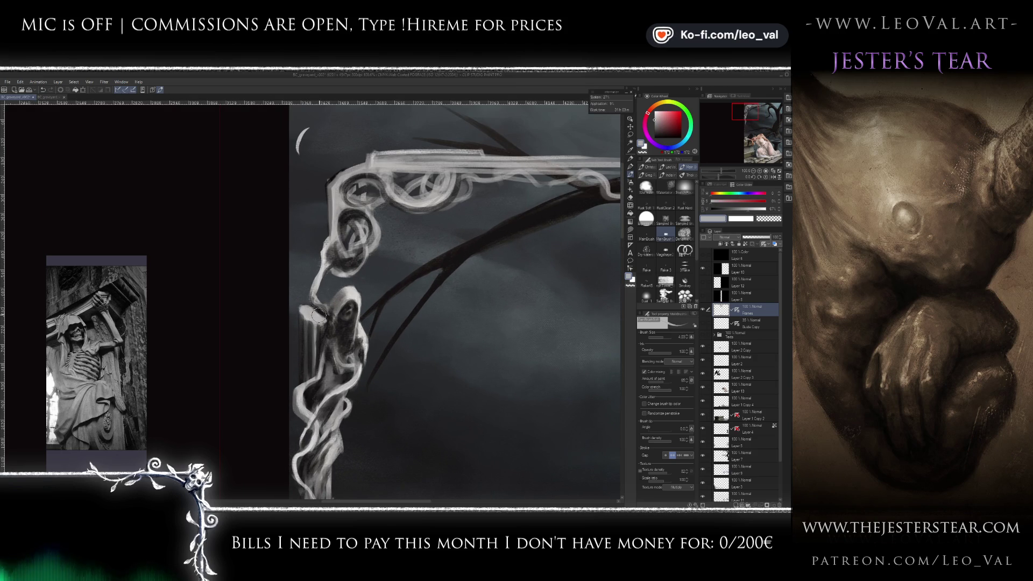
- Prepare white and light-grey paint with a resized brush for highlighting the corner knot
left_click(344, 314, "alt")
key("x")
key("bracketleft")
key("bracketleft")
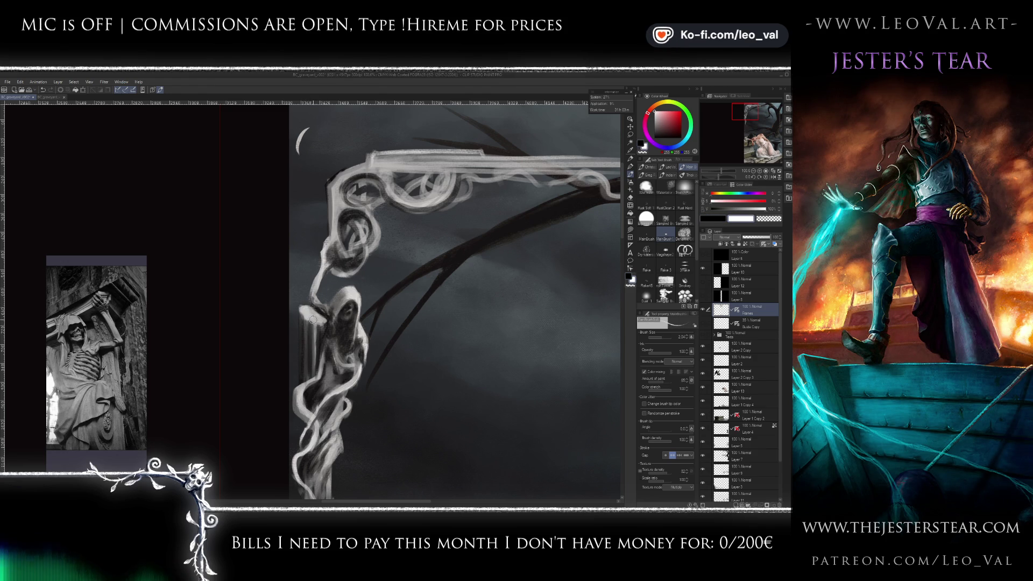
key("bracketright")
key("bracketright")
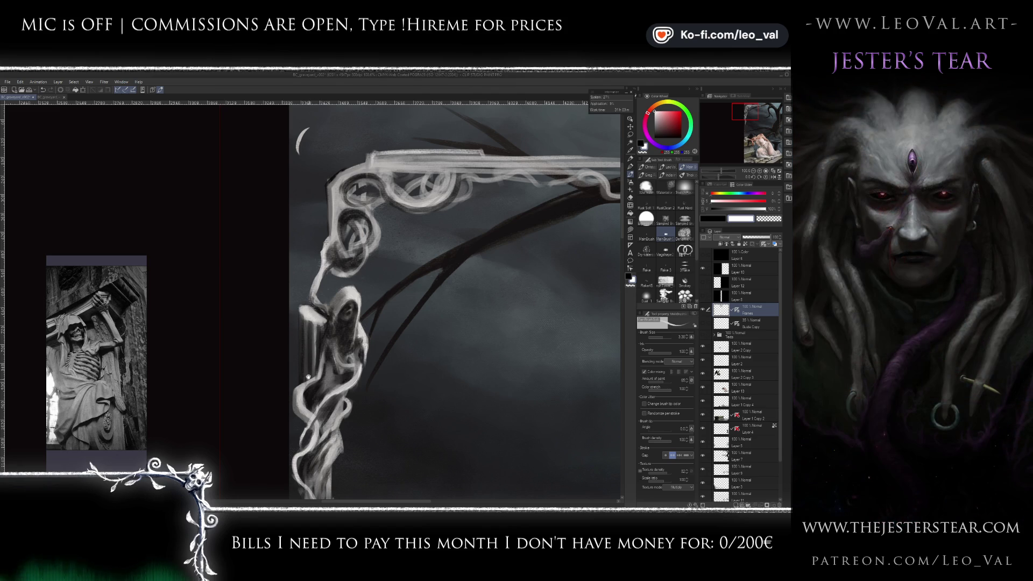
left_click_drag(314, 314, 311, 353)
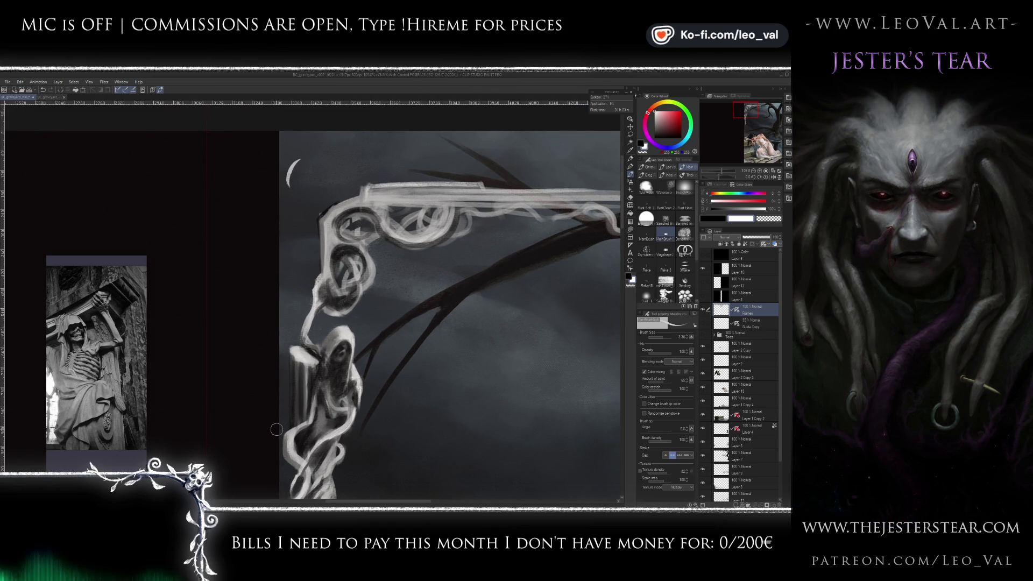
mouse_move(301, 320)
left_mouse_down()
mouse_move(312, 337)
mouse_move(290, 384)
left_mouse_up()
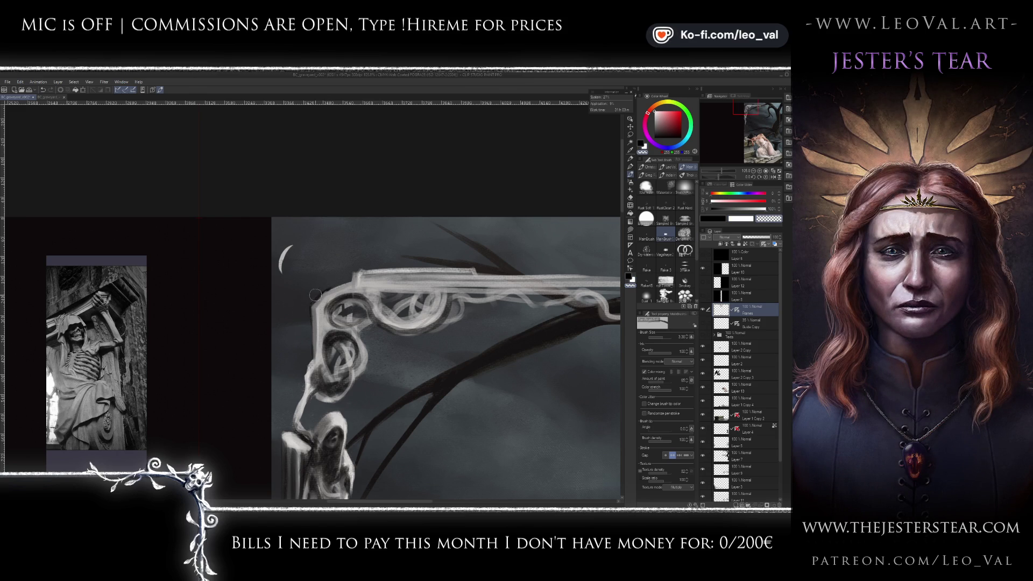
scroll(318, 344, "down", 3)
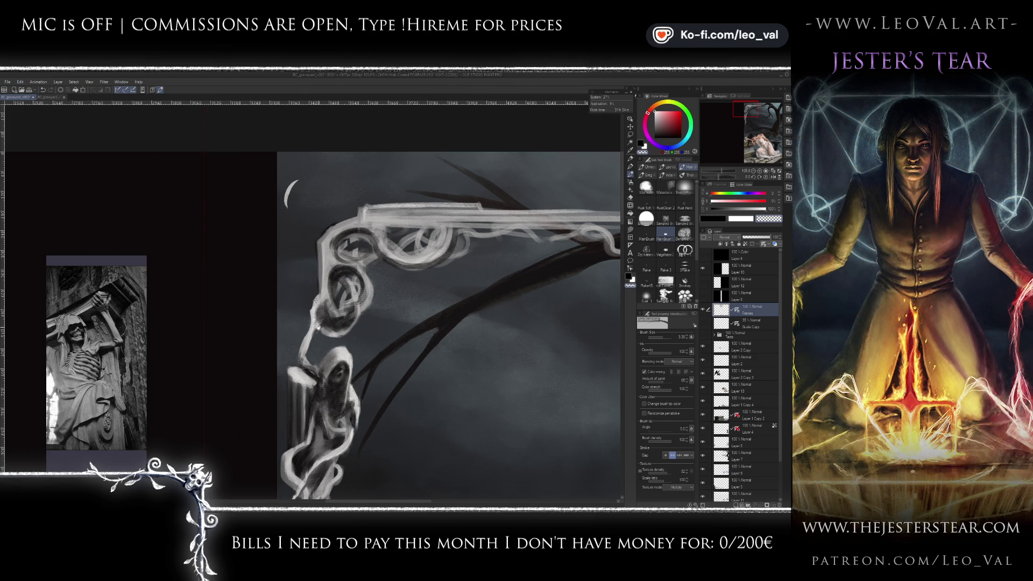
scroll(318, 328, "up", 1)
left_click(339, 282, "alt")
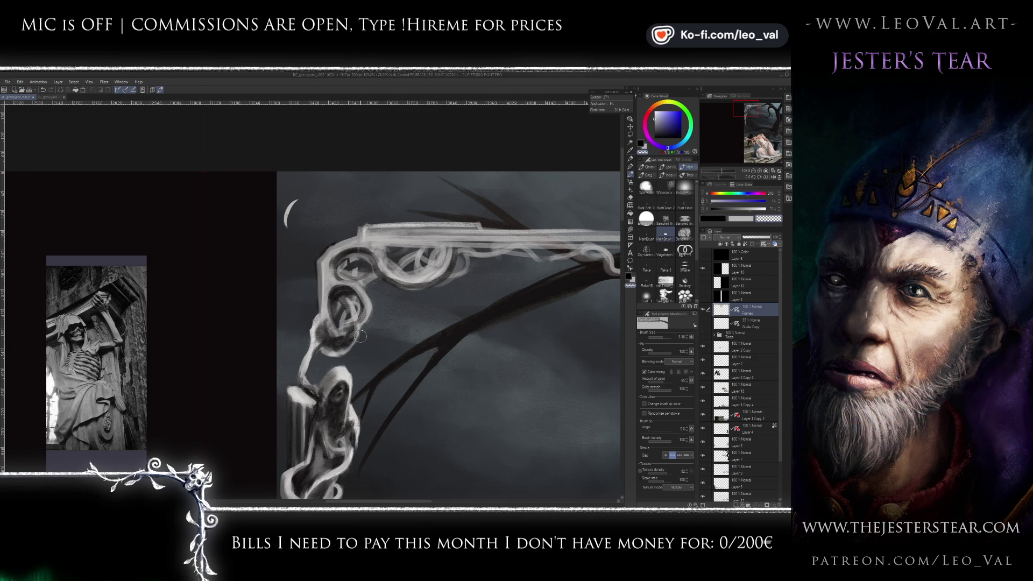
key("x")
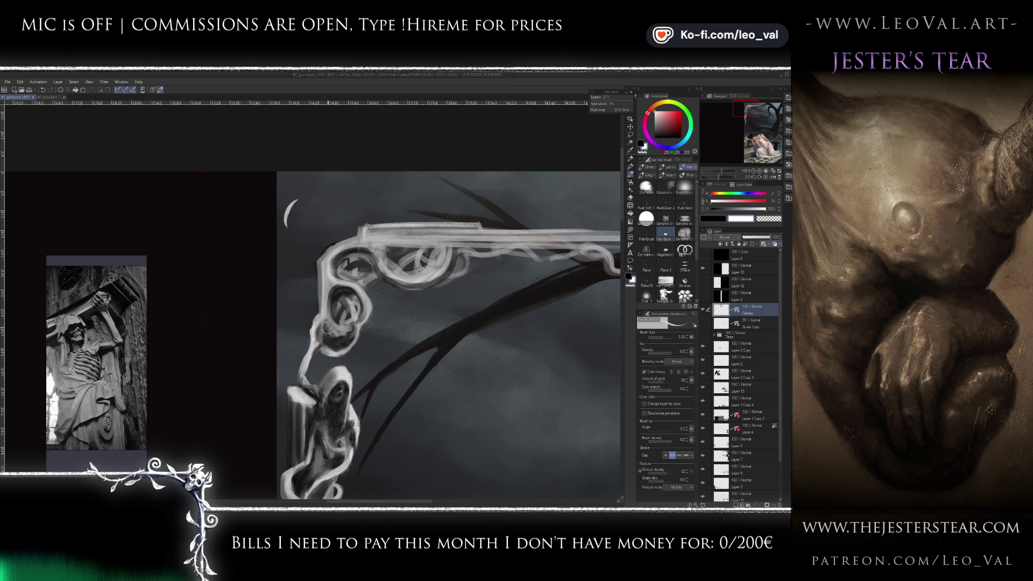
scroll(318, 392, "down", 5)
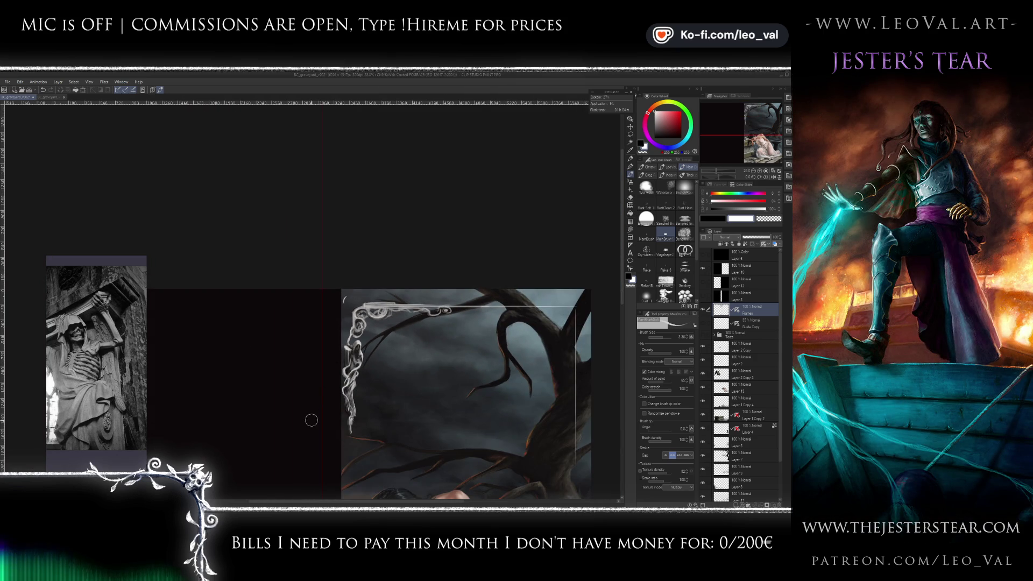
- Brighten the corner's knotted curl and reshape the swirl with black strokes
scroll(371, 316, "up", 5)
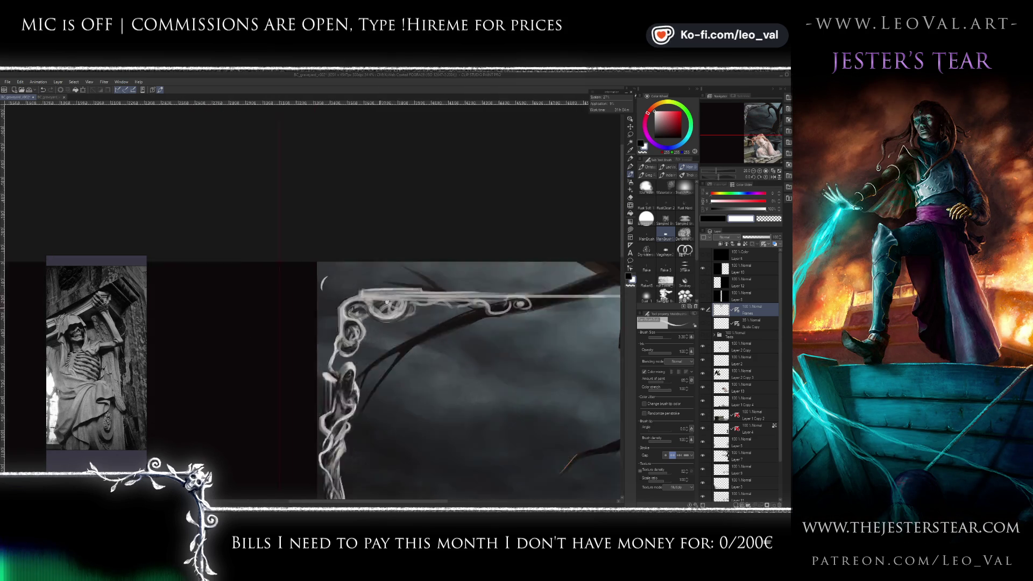
mouse_move(395, 309)
left_mouse_down()
mouse_move(372, 278)
mouse_move(331, 277)
mouse_move(378, 292)
mouse_move(393, 309)
mouse_move(438, 307)
mouse_move(433, 279)
mouse_move(454, 292)
mouse_move(433, 282)
mouse_move(434, 304)
mouse_move(461, 309)
mouse_move(466, 288)
left_mouse_up()
key("x")
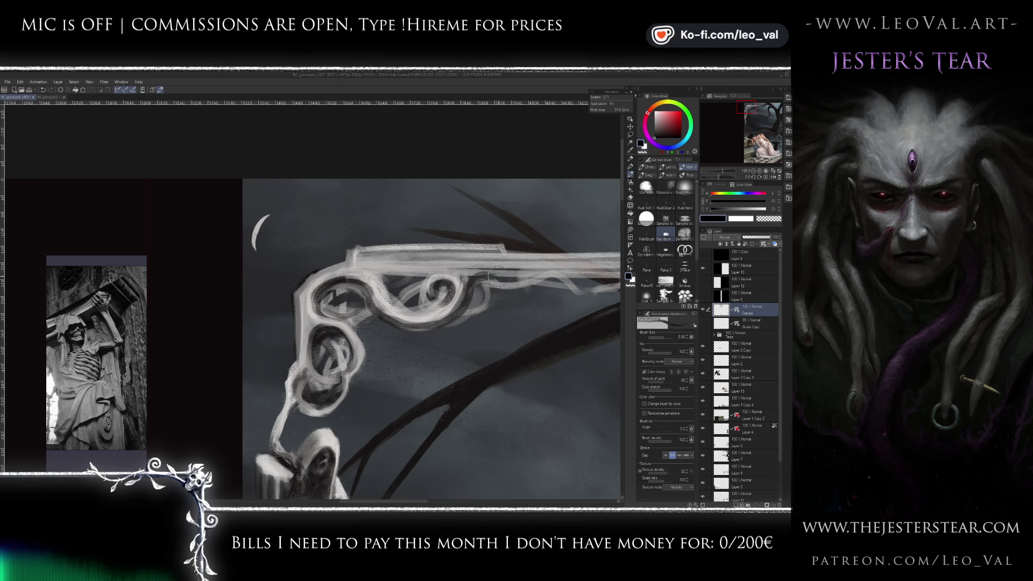
mouse_move(476, 296)
left_mouse_down()
mouse_move(436, 290)
mouse_move(444, 312)
mouse_move(475, 279)
left_mouse_up()
key("bracketleft")
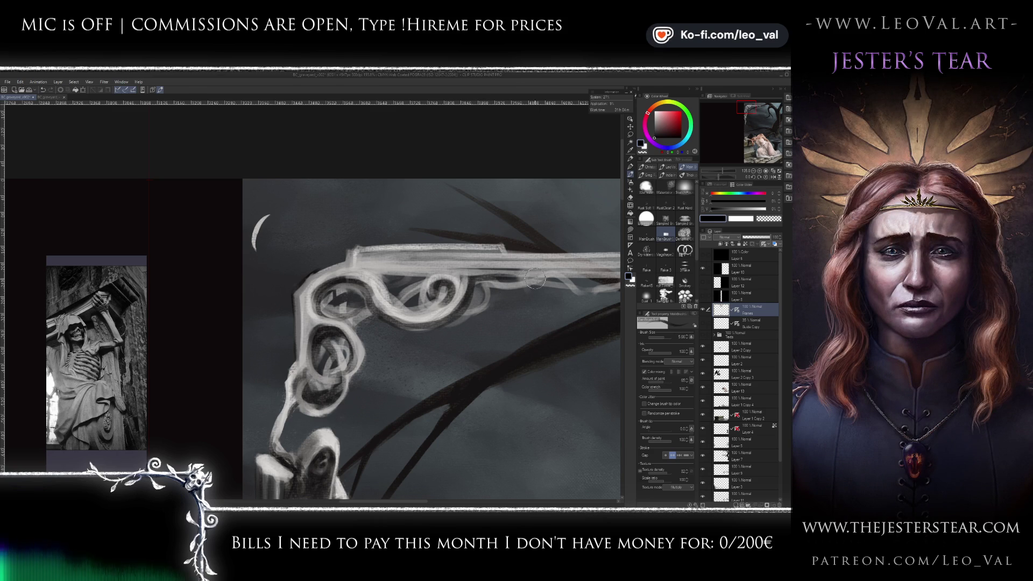
- Shade the horizontal frame bar with dark strokes, redoing a stray one, and brighten its top edge
mouse_move(404, 276)
left_mouse_down()
mouse_move(563, 273)
mouse_move(389, 277)
mouse_move(613, 277)
left_mouse_up()
key("ctrl+z")
key("ctrl+z")
left_click_drag(383, 276, 586, 275)
scroll(472, 297, "down", 5)
scroll(472, 296, "up", 3)
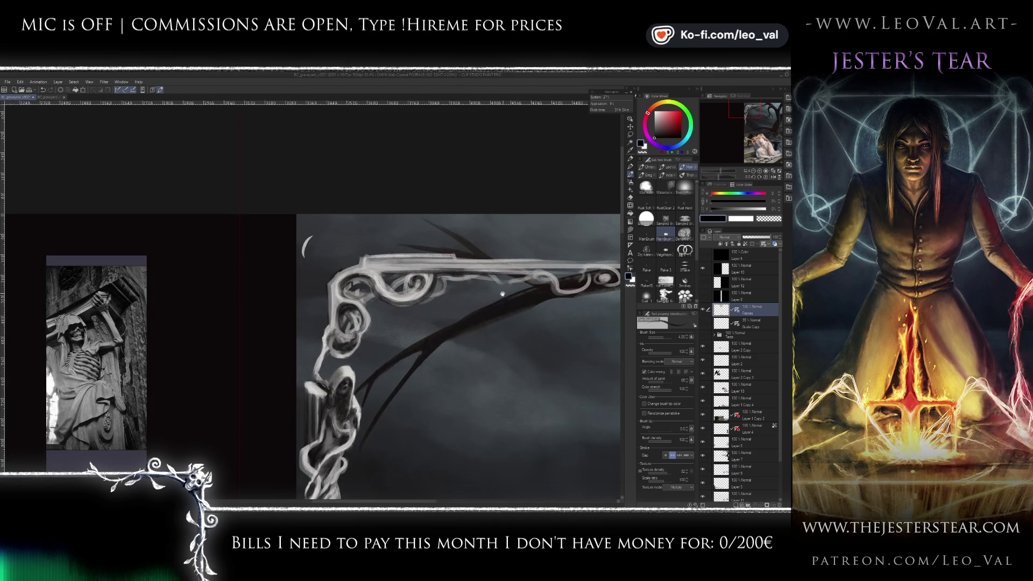
left_click_drag(384, 277, 536, 272)
mouse_move(458, 274)
left_mouse_down()
mouse_move(584, 273)
mouse_move(436, 273)
left_mouse_up()
mouse_move(525, 273)
left_mouse_down()
mouse_move(375, 272)
mouse_move(437, 267)
mouse_move(393, 269)
left_mouse_up()
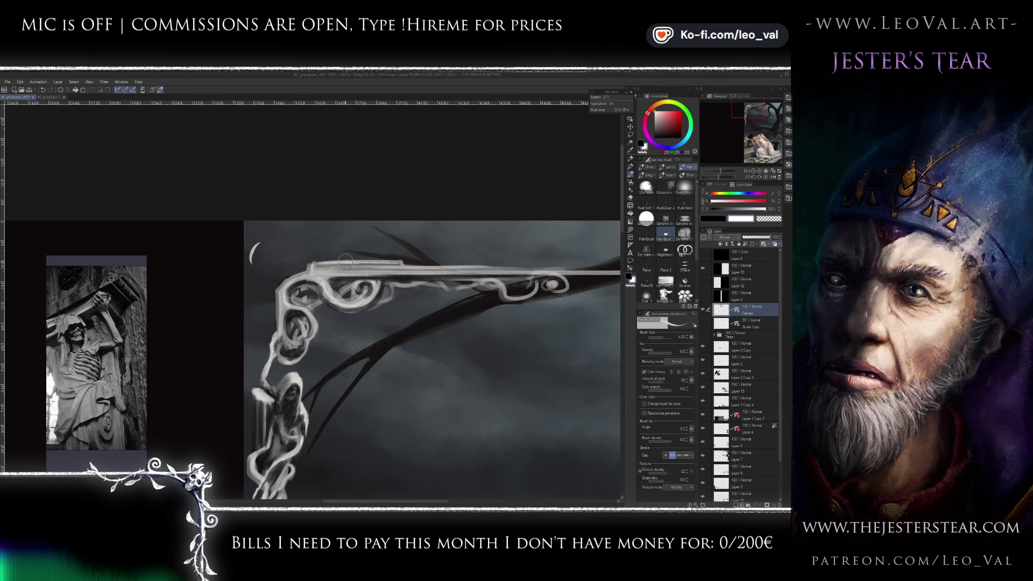
mouse_move(373, 260)
left_mouse_down()
mouse_move(403, 258)
mouse_move(324, 260)
left_mouse_up()
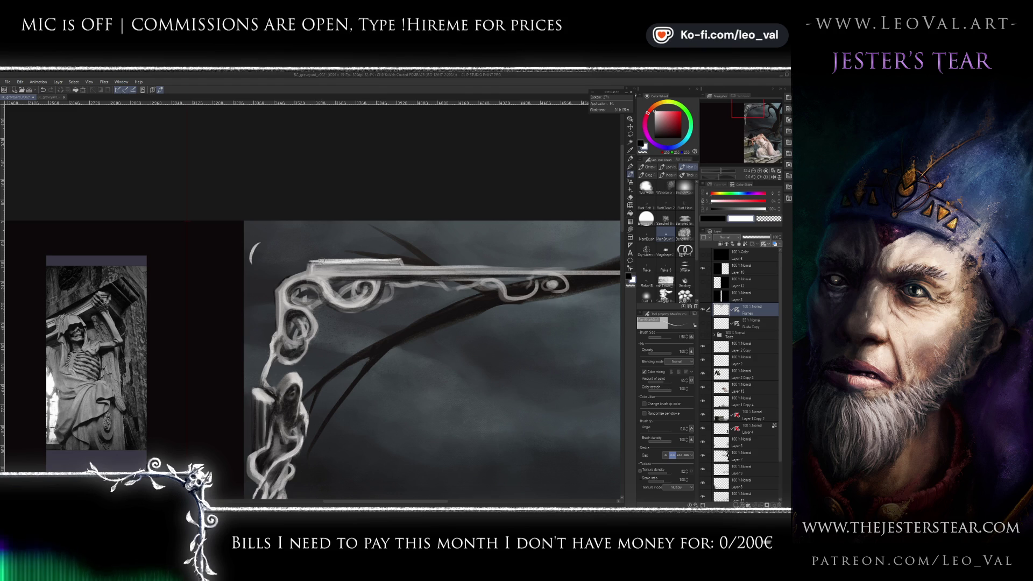
key("ctrl+x")
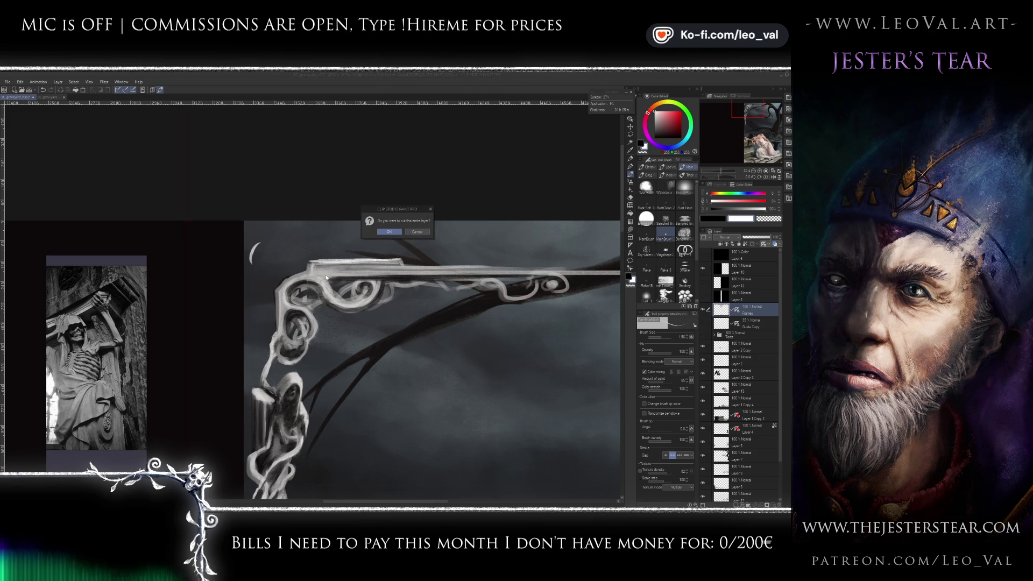
- Dismiss the cut-layer prompt and paint white curls and a spiral along the upper frame arm
key("Escape")
key("x")
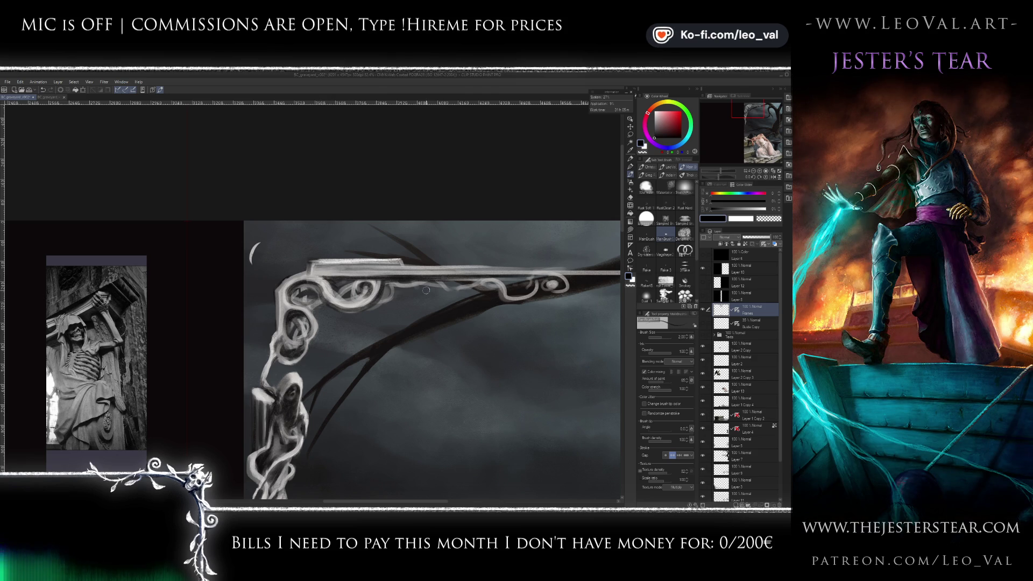
key("x")
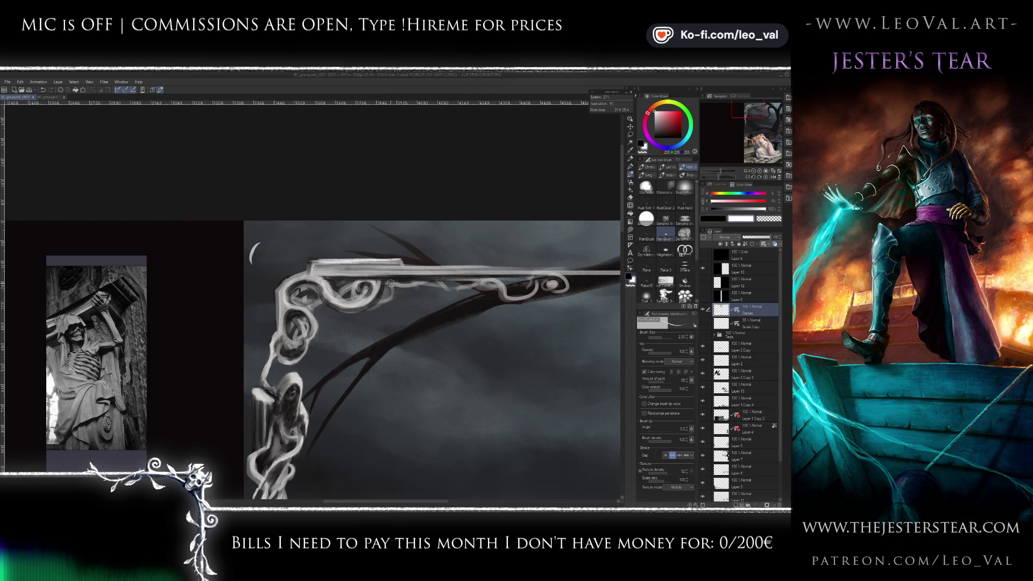
left_click_drag(411, 288, 502, 296)
mouse_move(541, 291)
left_mouse_down()
mouse_move(553, 278)
mouse_move(558, 295)
mouse_move(509, 282)
mouse_move(525, 278)
mouse_move(486, 282)
left_mouse_up()
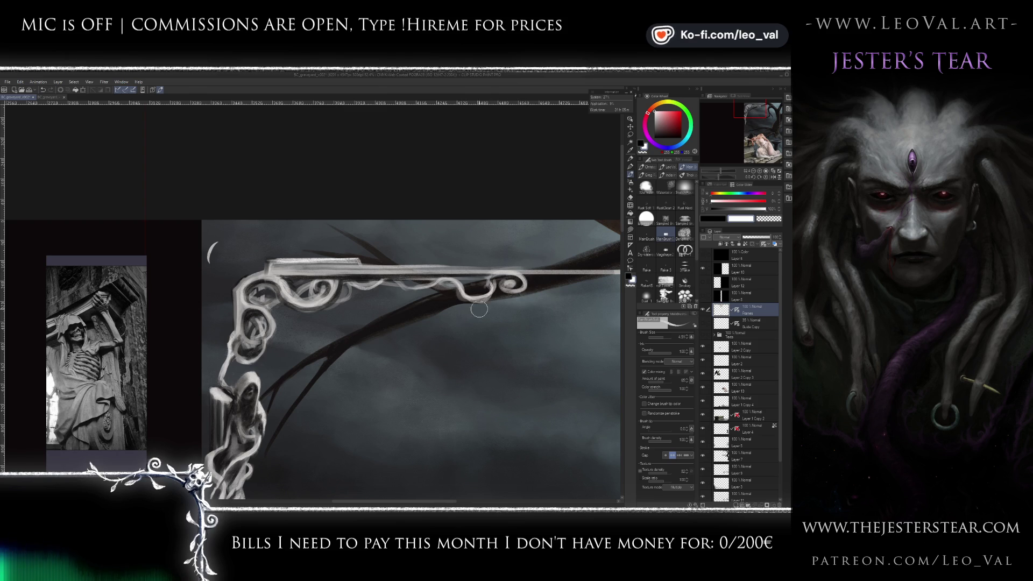
left_click_drag(451, 291, 486, 302)
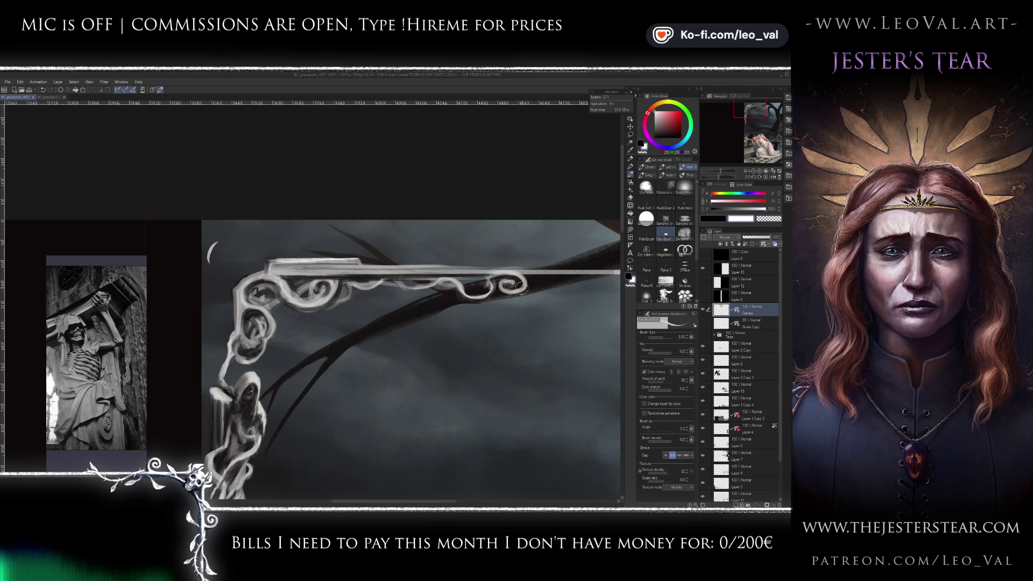
- Extend the curl, repaint a bright highlight along the bar, and hide Layer 10
key("x")
key("x")
left_click_drag(513, 282, 530, 281)
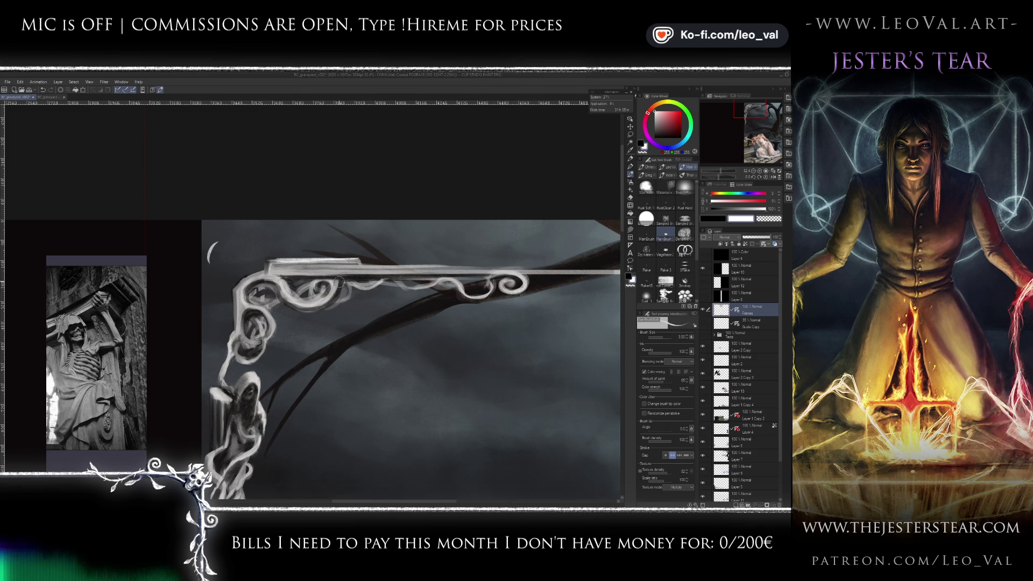
left_click_drag(270, 272, 605, 272)
scroll(466, 311, "down", 3)
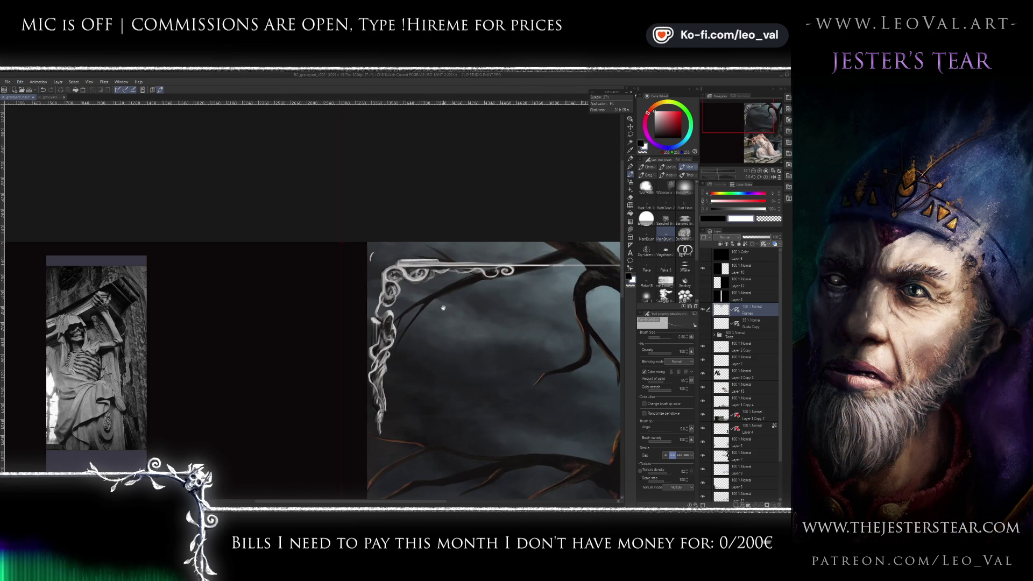
left_click(703, 268)
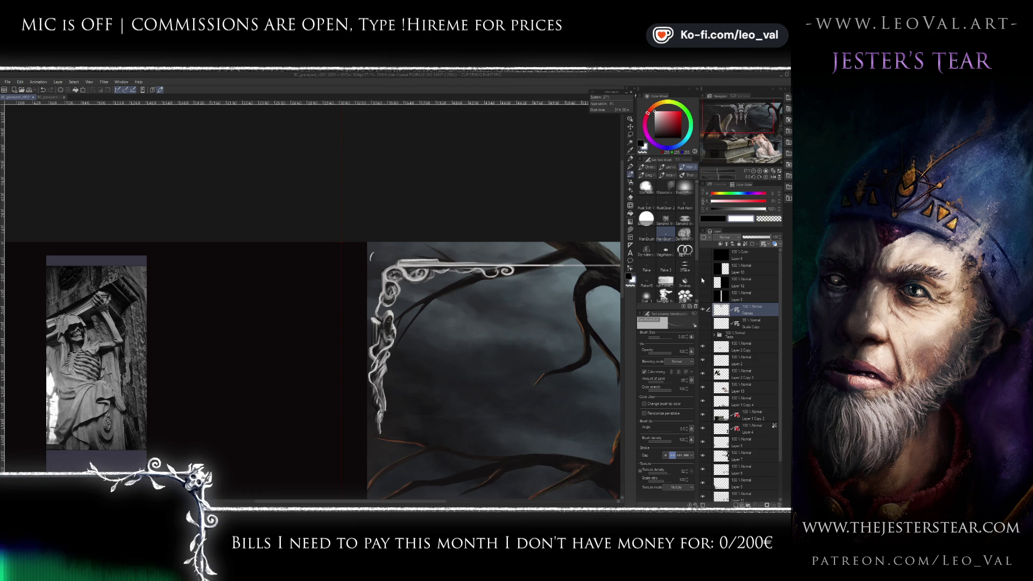
scroll(368, 342, "down", 2)
scroll(369, 342, "up", 1)
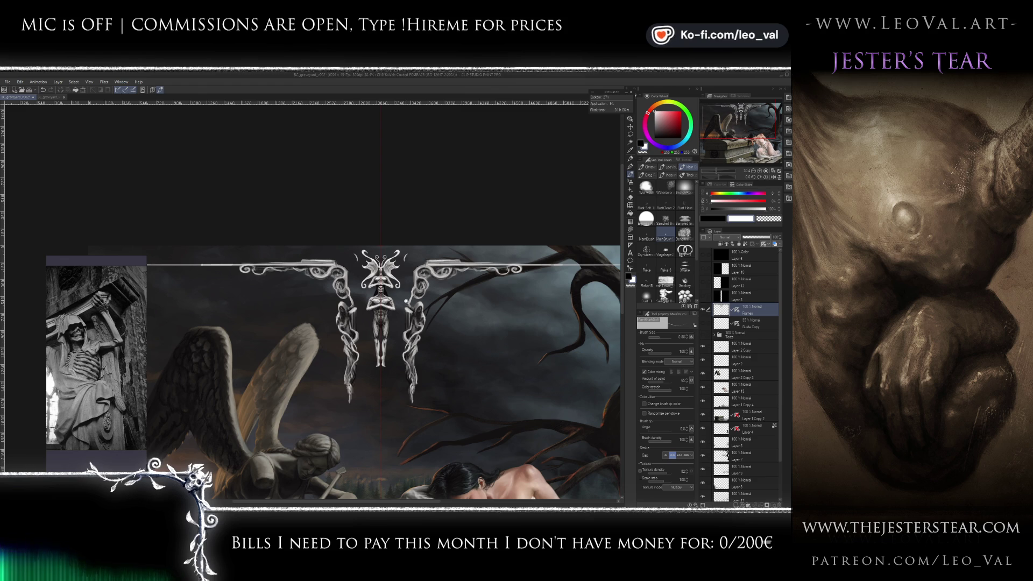
- Sample the pale grey-teal frame colour and try curves beside the butterfly wings, undoing them
scroll(411, 277, "up", 1)
scroll(397, 296, "up", 1)
left_click_drag(396, 295, 400, 287)
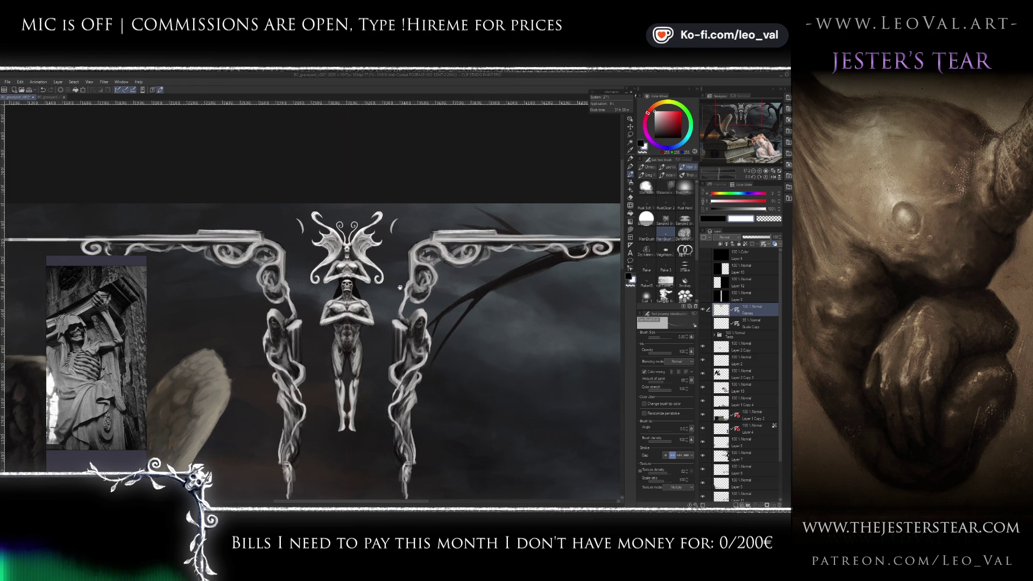
scroll(410, 273, "up", 1)
left_click(401, 275, "alt")
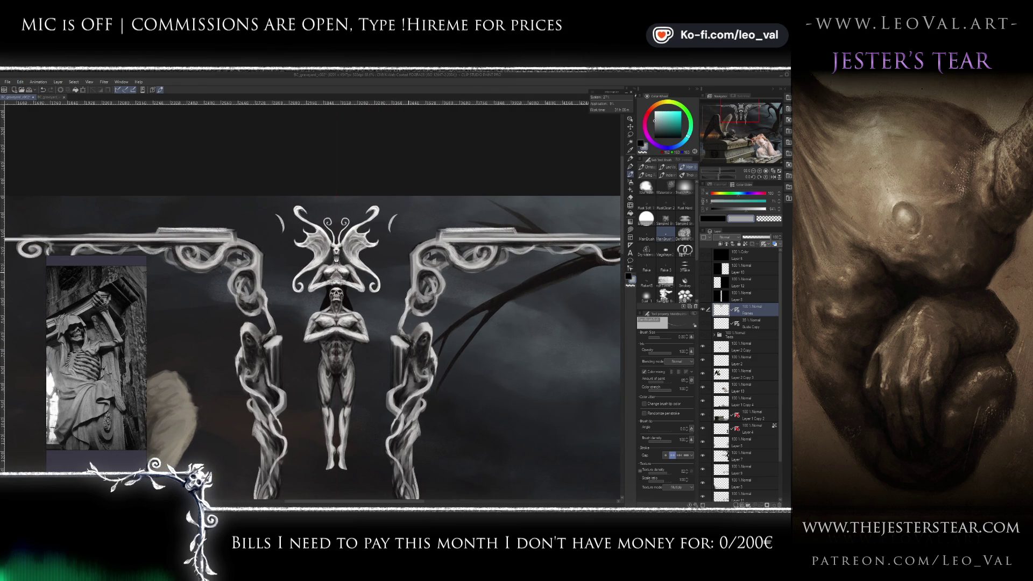
left_click_drag(362, 248, 403, 266)
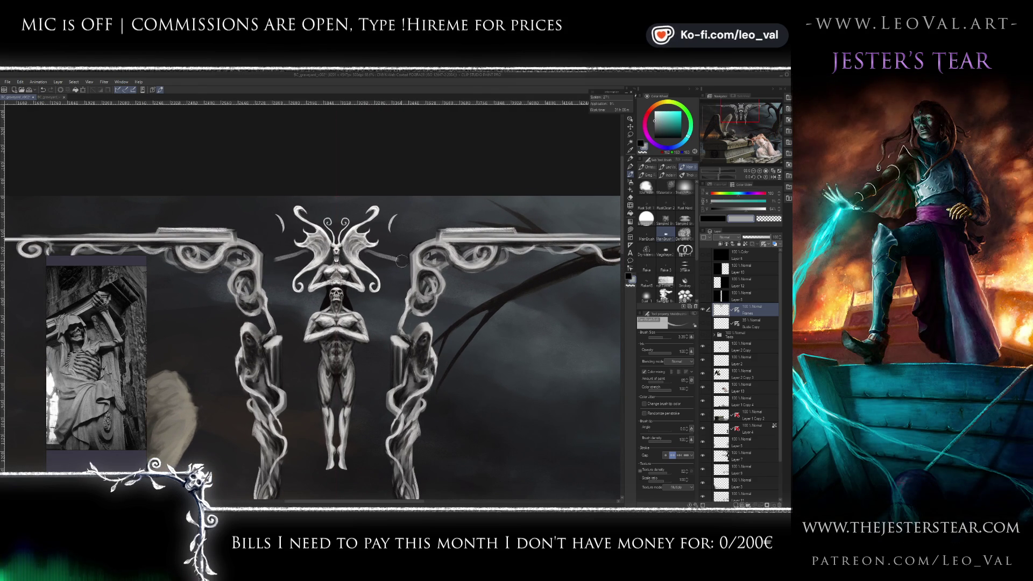
key("ctrl+z")
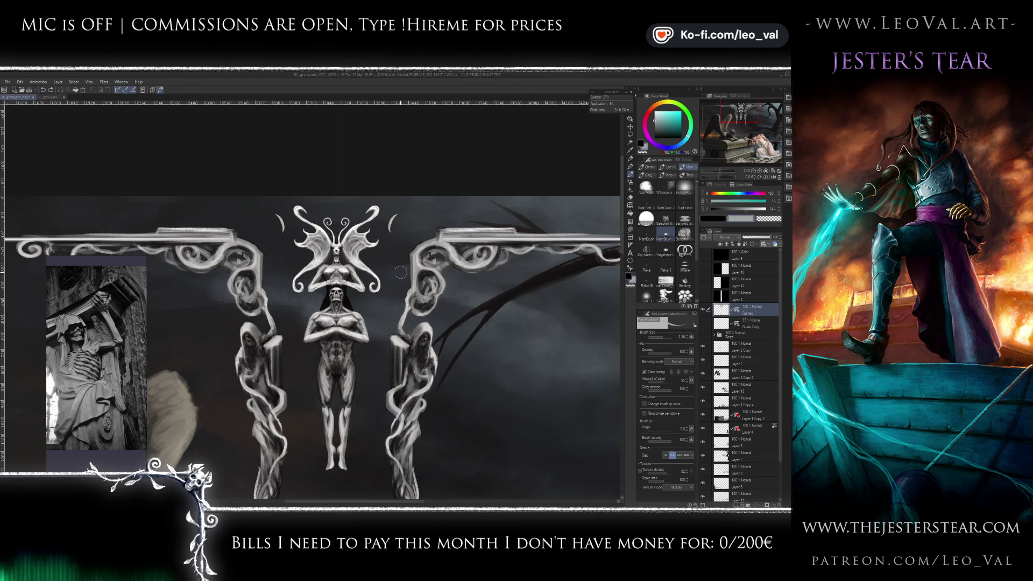
key("bracketleft")
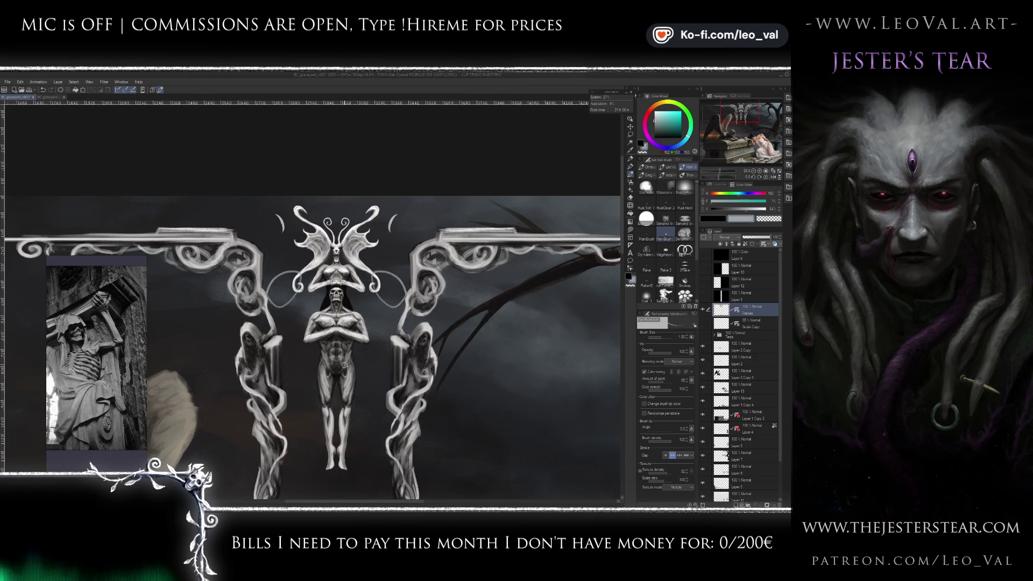
key("ctrl+z")
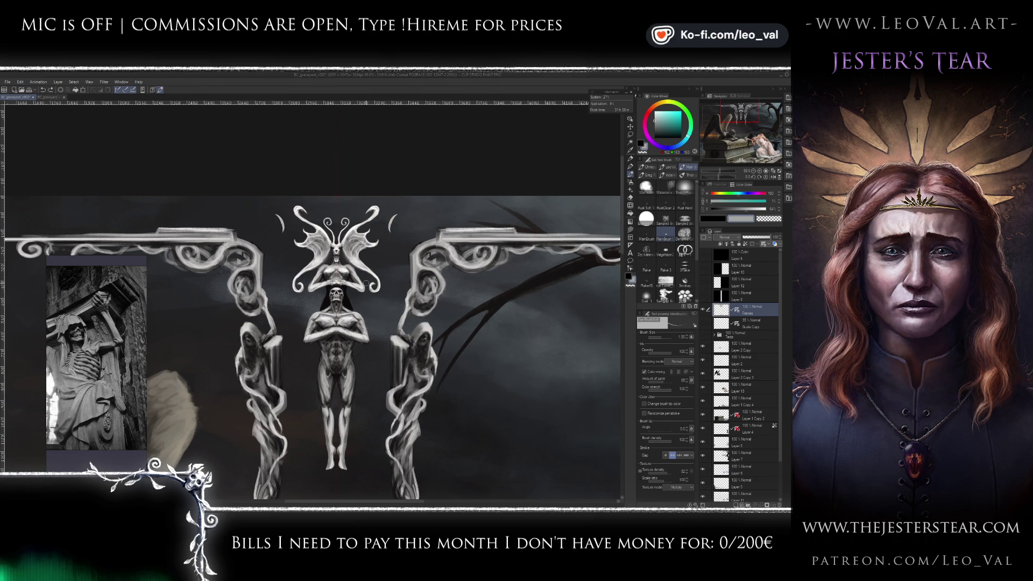
- Duplicate the Frames layer and move Frames Copy beneath the original
key("ctrl+j")
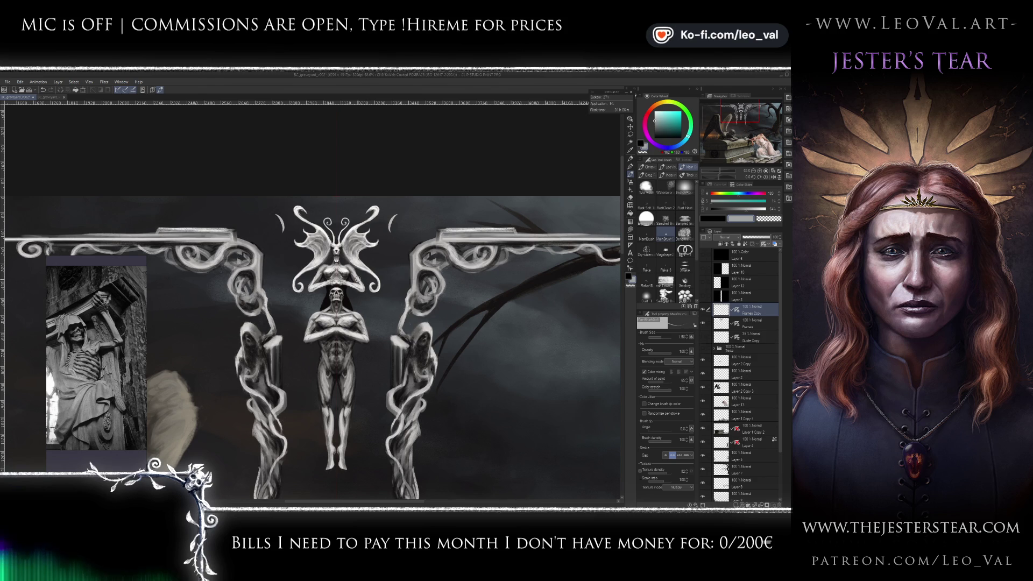
key("ctrl+bracketleft")
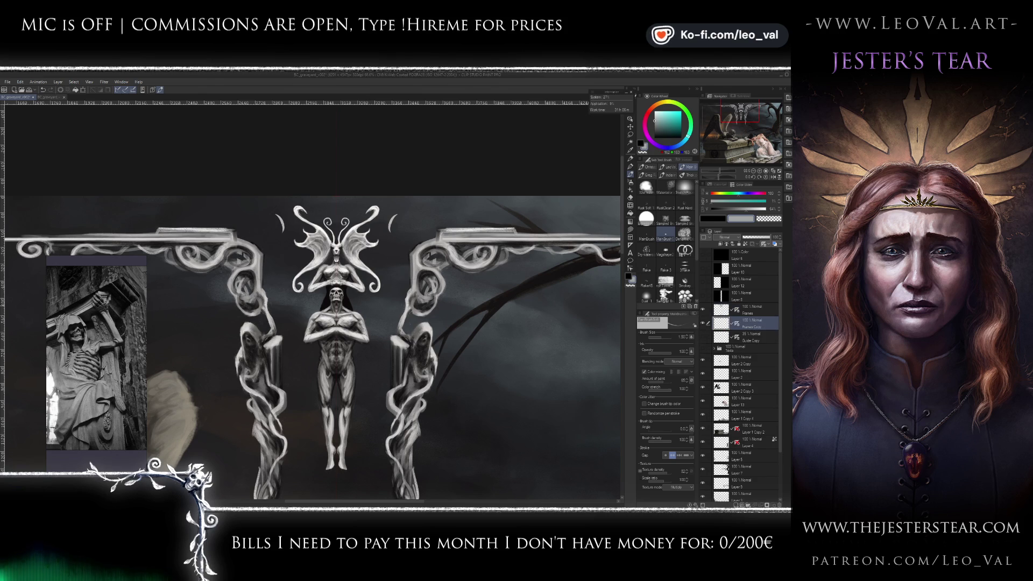
mouse_move(395, 283)
left_mouse_down()
mouse_move(365, 293)
mouse_move(400, 306)
mouse_move(400, 259)
mouse_move(370, 264)
mouse_move(415, 295)
mouse_move(399, 267)
mouse_move(371, 291)
mouse_move(404, 293)
left_mouse_up()
key("ctrl+z")
key("ctrl+z")
key("ctrl+z")
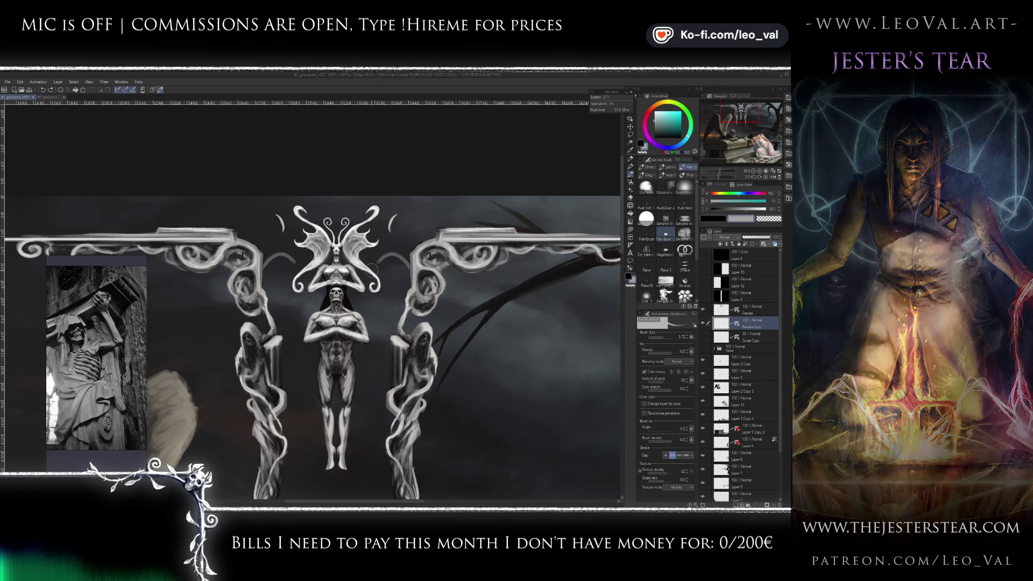
scroll(392, 332, "down", 5)
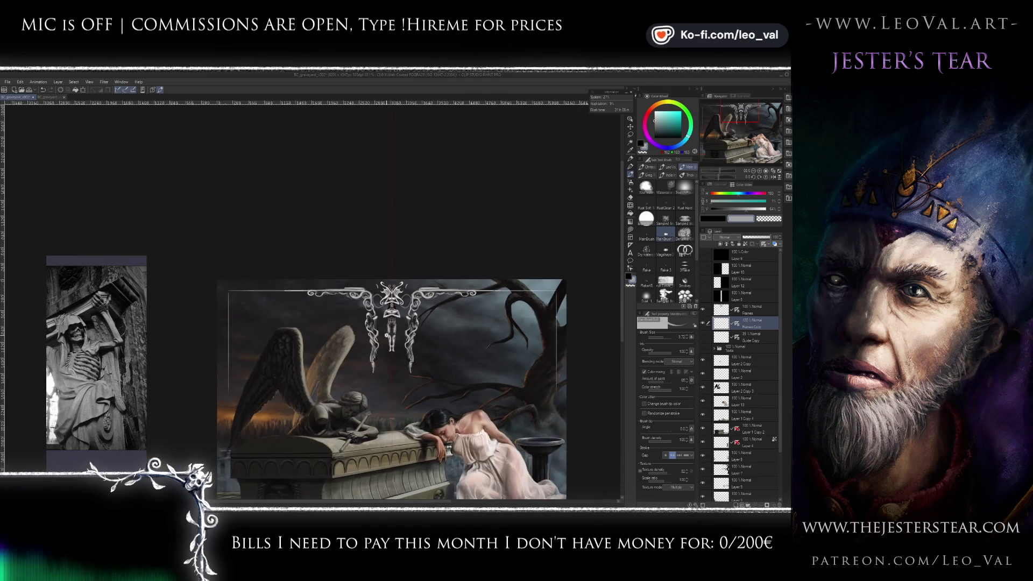
- With Layer 8 temporarily shown, draw a small oval pedestal under the central figure's feet
scroll(409, 309, "up", 5)
left_click(702, 296)
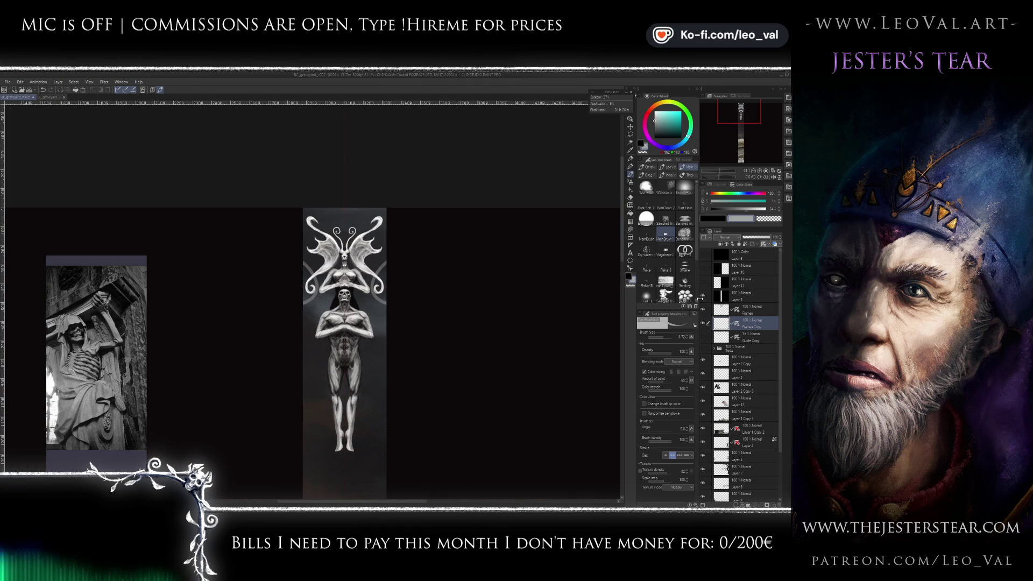
key("bracketleft")
key("bracketleft")
key("bracketleft")
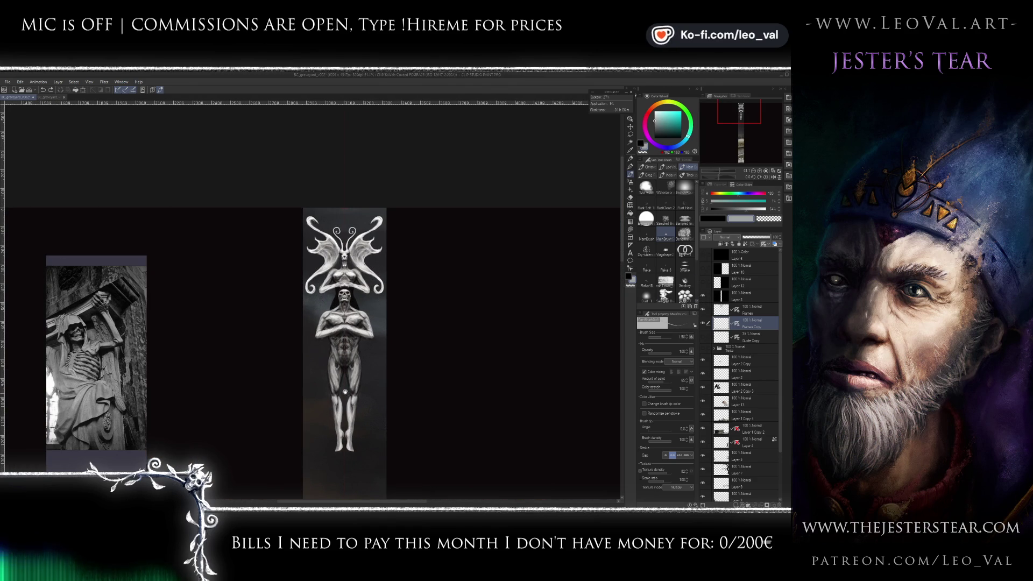
left_click_drag(376, 303, 392, 201)
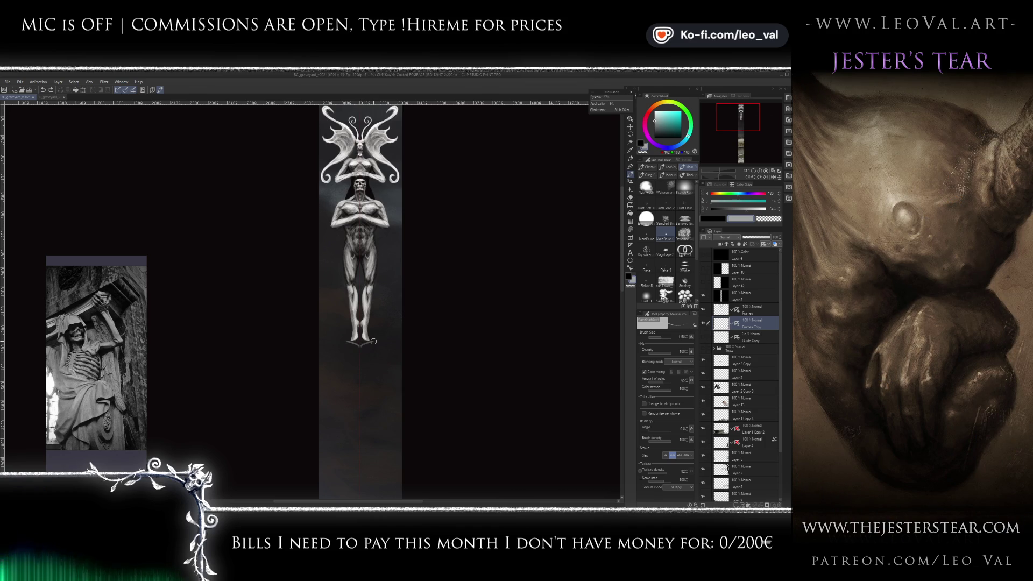
left_click_drag(383, 334, 337, 335)
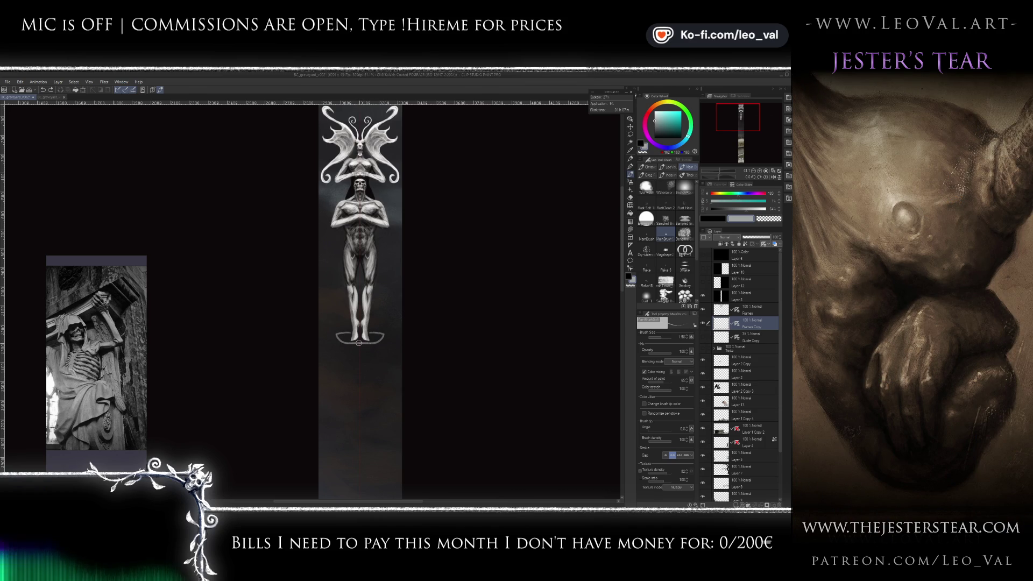
left_click(702, 296)
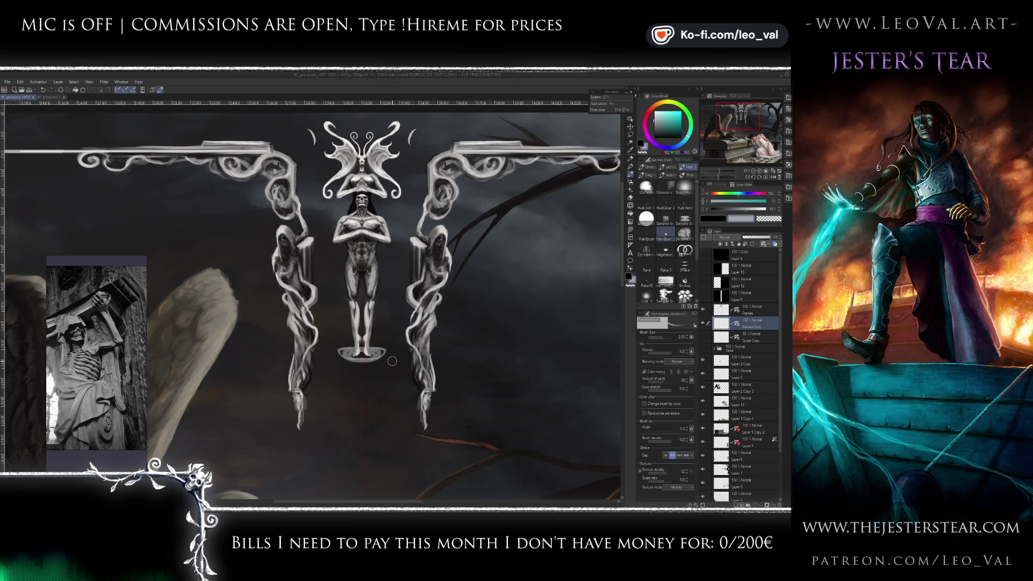
- Paint bright vertical fluting strokes of varying width below the pedestal, plus an edge highlight
mouse_move(349, 359)
left_mouse_down()
mouse_move(350, 399)
mouse_move(371, 398)
mouse_move(354, 400)
left_mouse_up()
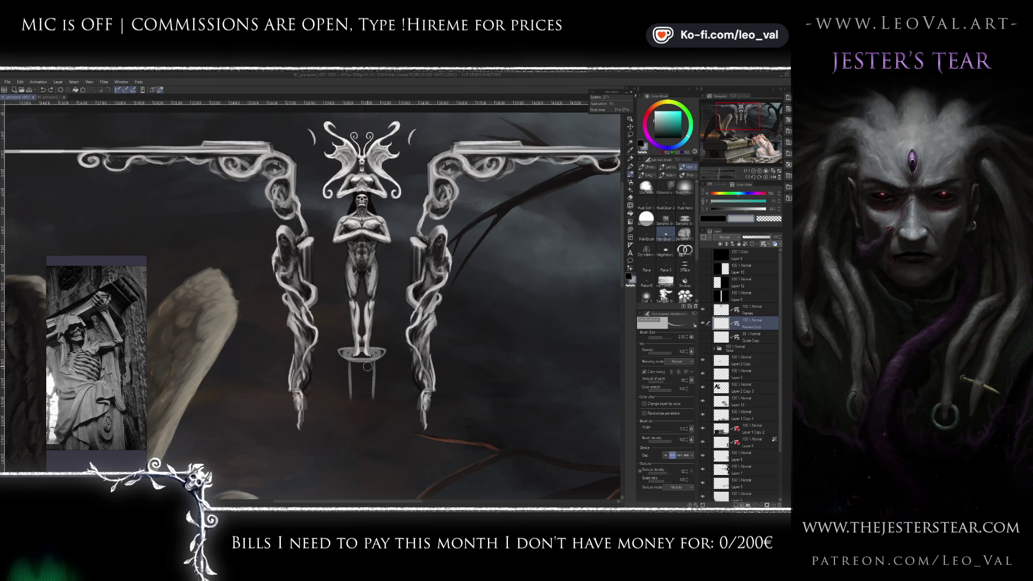
left_click_drag(367, 364, 367, 400)
key("bracketleft")
left_click_drag(377, 362, 378, 399)
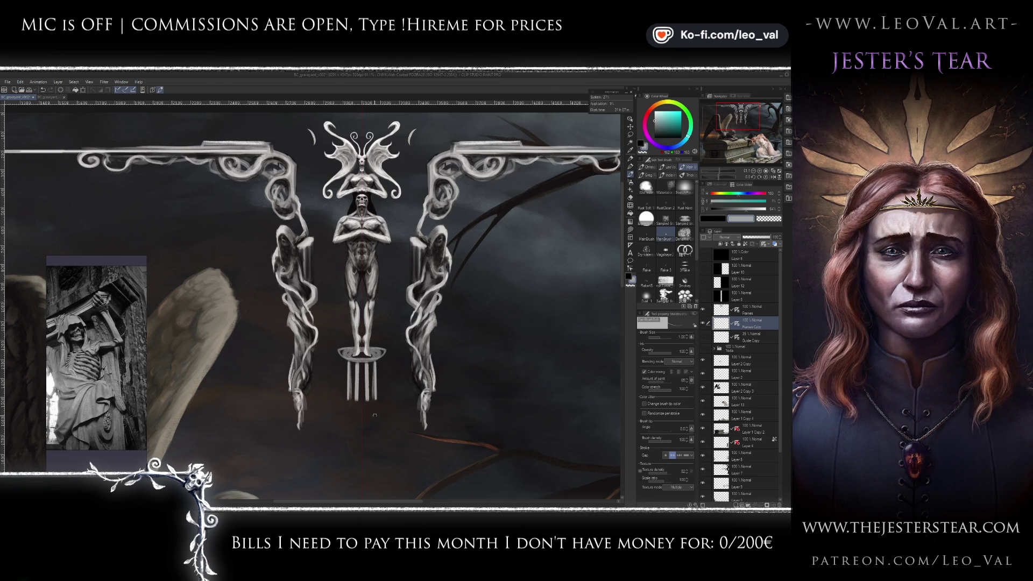
key("bracketright")
left_click_drag(351, 363, 353, 402)
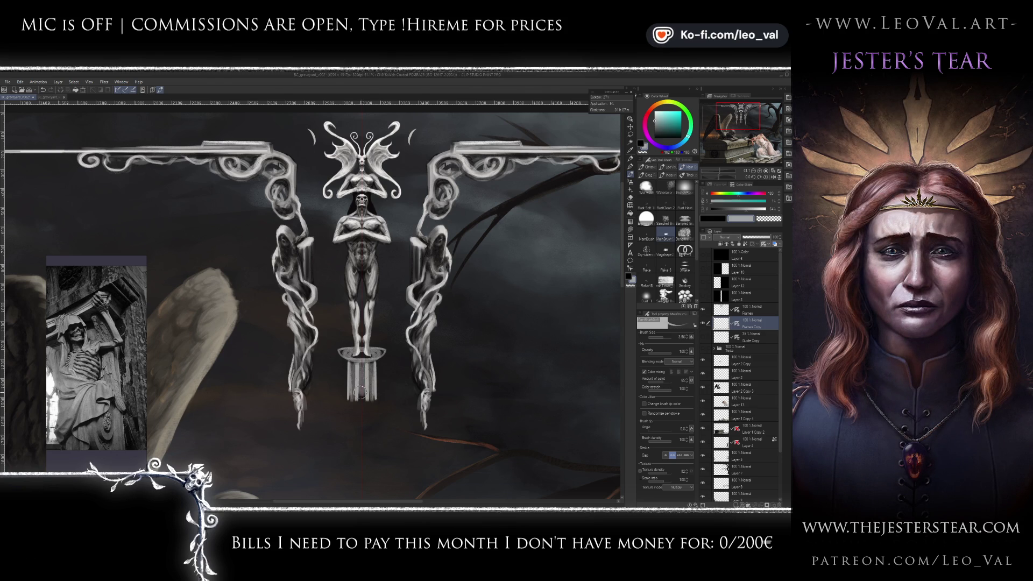
left_click_drag(339, 356, 353, 359)
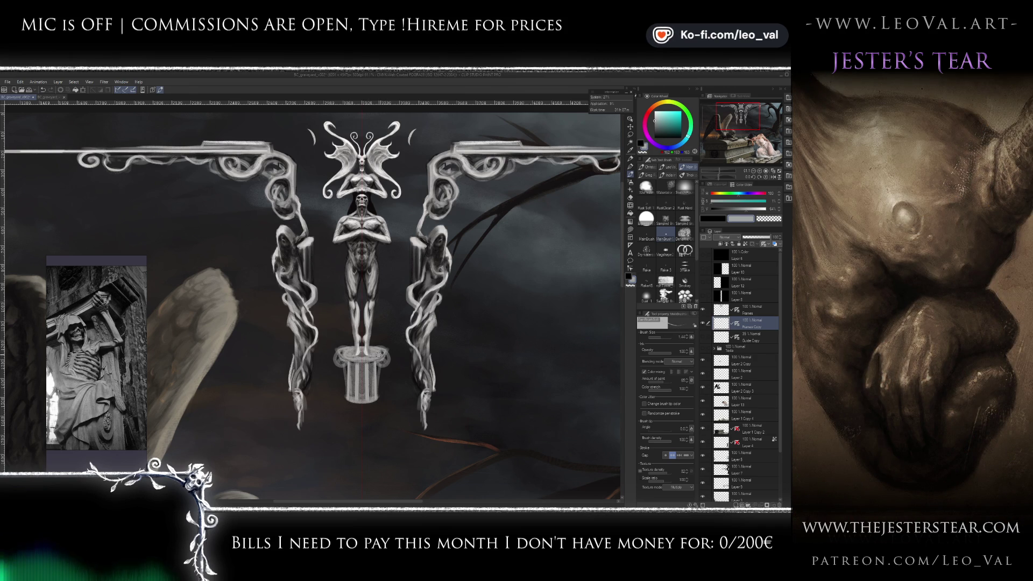
- Test curls and a U-shaped curve at the pedestal, undo them, and highlight the top's right edge
mouse_move(377, 390)
left_mouse_down()
mouse_move(394, 397)
mouse_move(299, 388)
left_mouse_up()
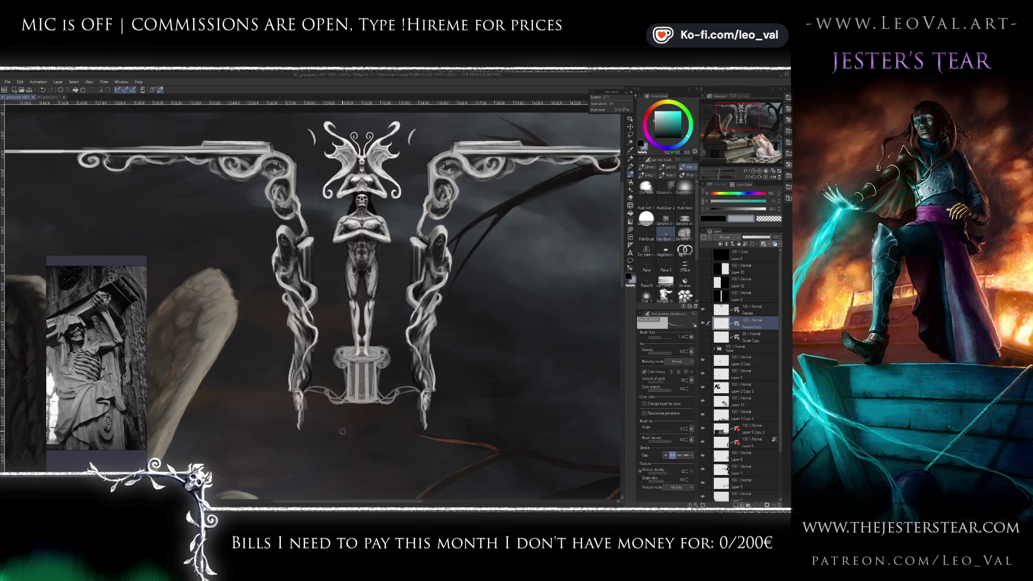
key("ctrl+z")
key("ctrl+z")
key("ctrl+z")
key("bracketright")
key("bracketright")
key("bracketright")
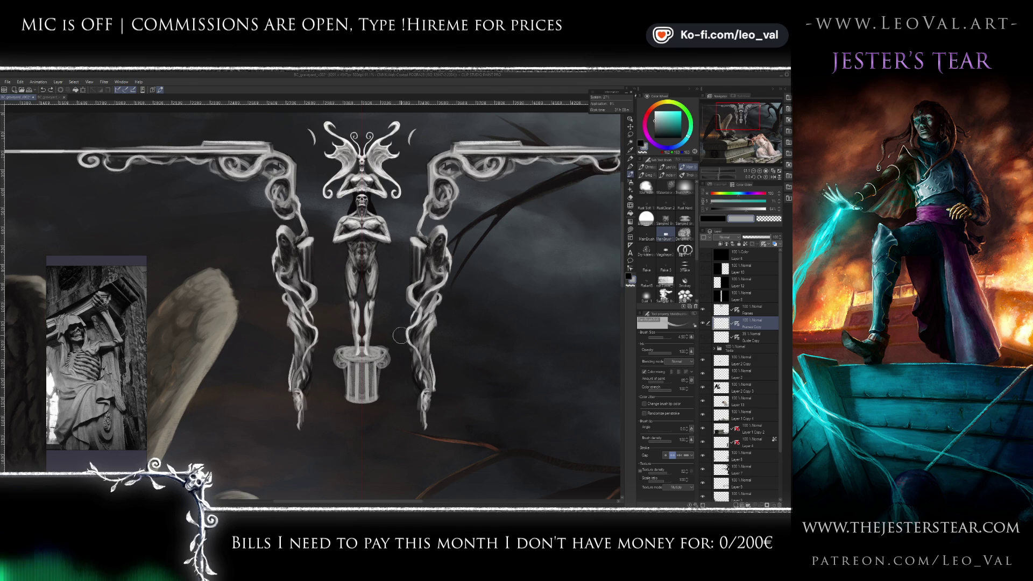
left_click_drag(410, 314, 313, 317)
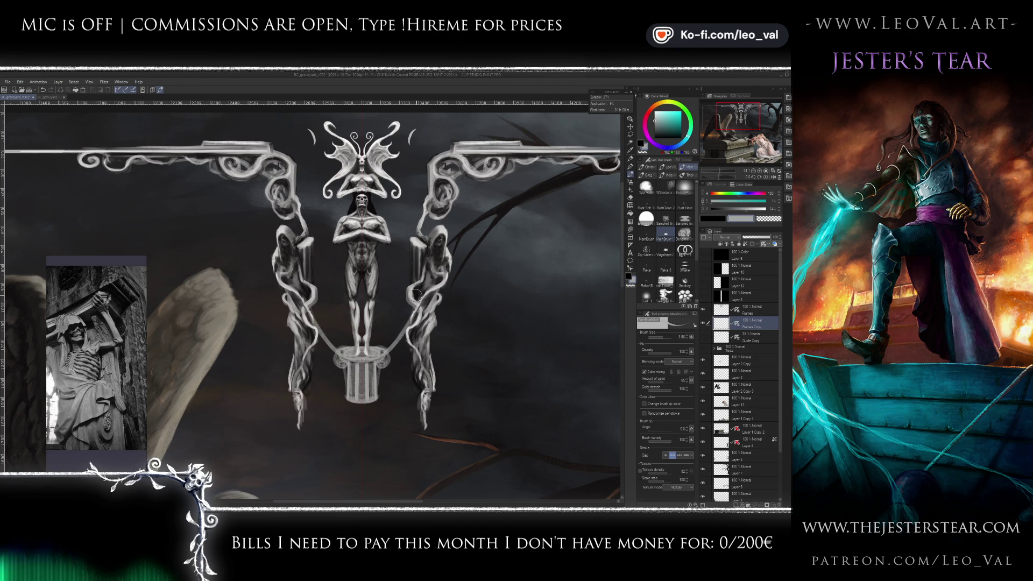
key("ctrl+z")
key("bracketleft")
key("bracketleft")
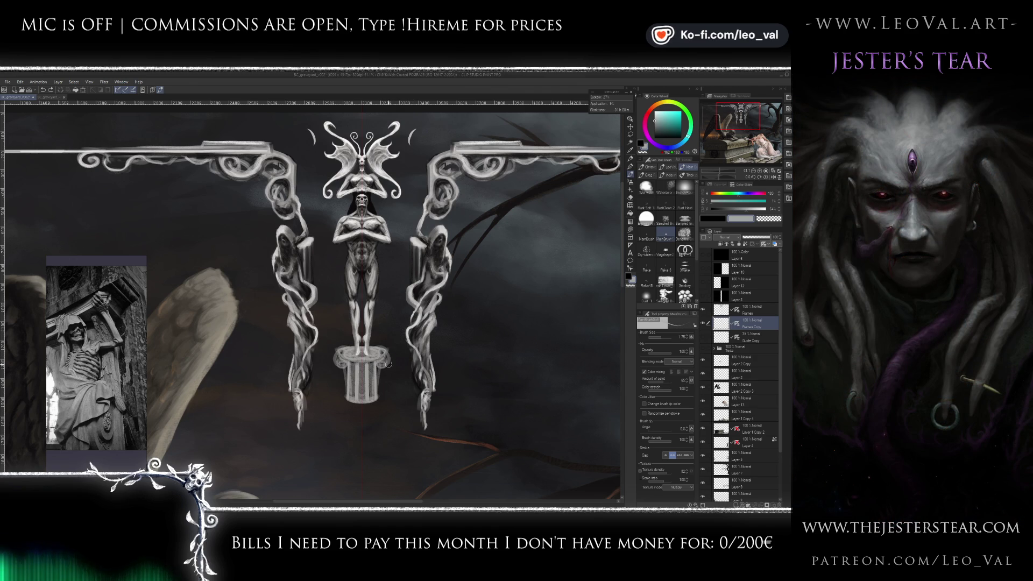
left_click_drag(391, 361, 380, 358)
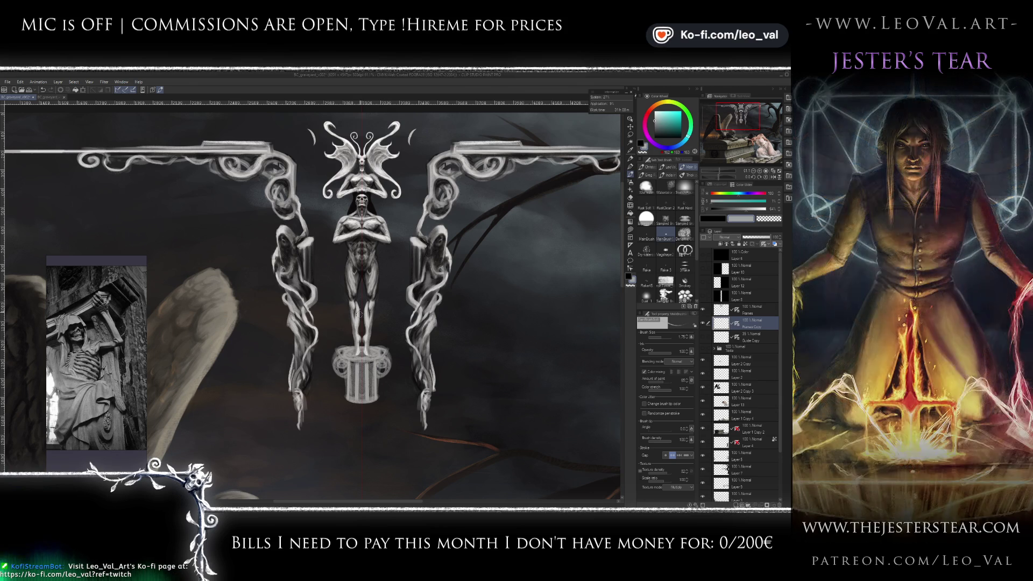
- Pick a neutral grey and test mirrored curves beside the central figure, undoing them
key("ctrl+z")
key("ctrl+z")
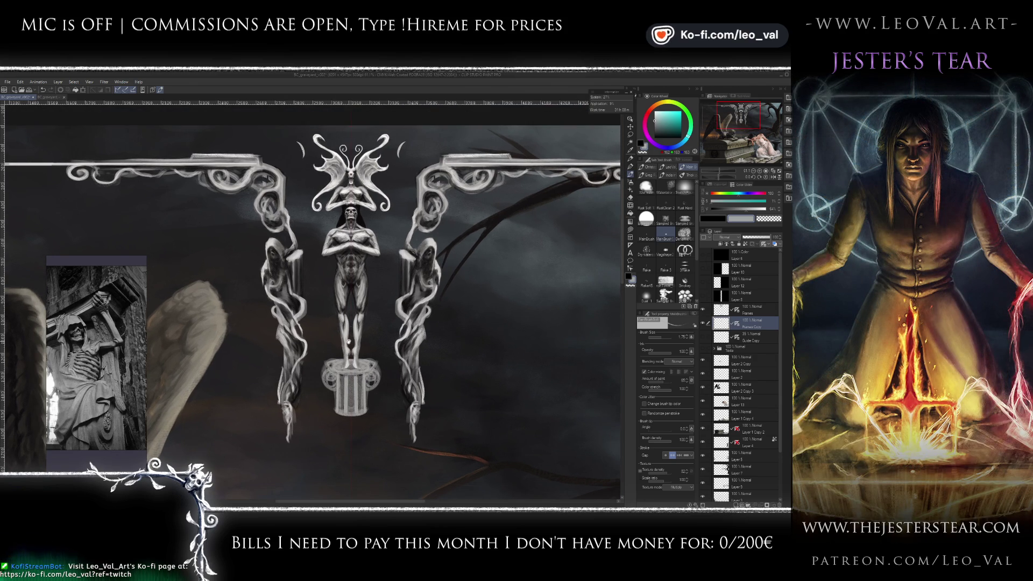
key("ctrl+z")
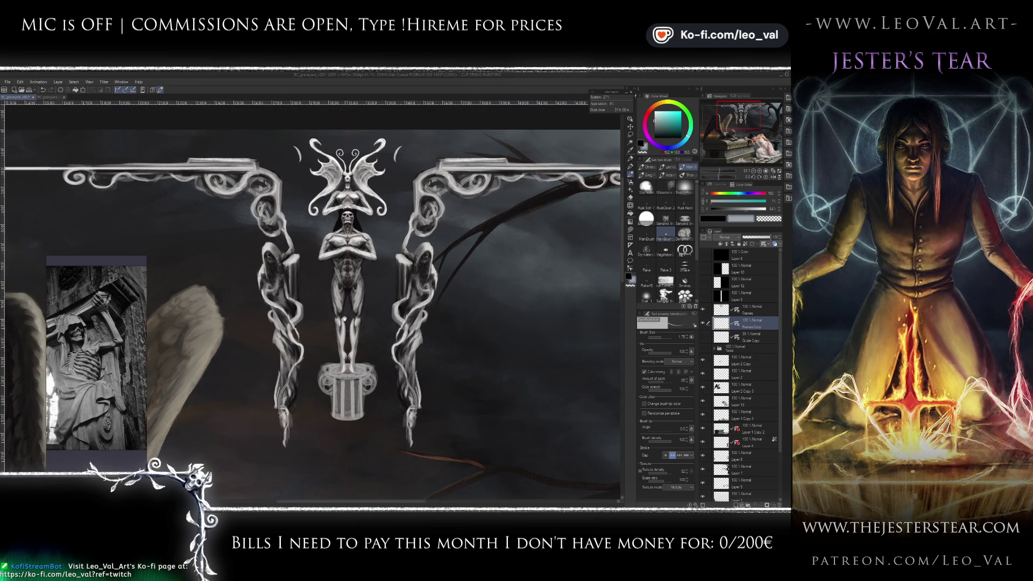
scroll(345, 319, "up", 2)
scroll(344, 315, "down", 1)
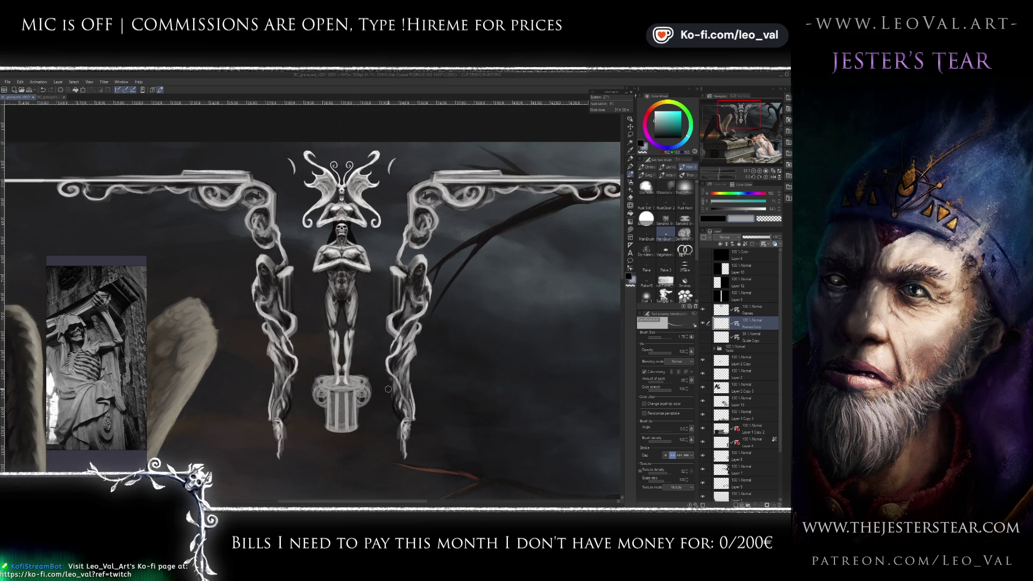
left_click(409, 280, "alt")
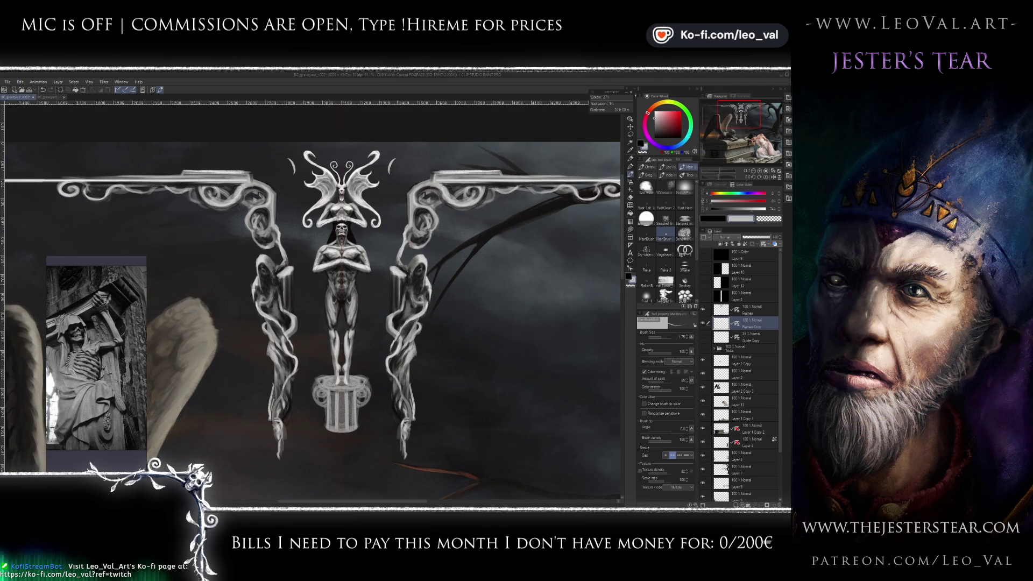
mouse_move(389, 329)
left_mouse_down()
mouse_move(370, 360)
mouse_move(369, 389)
left_mouse_up()
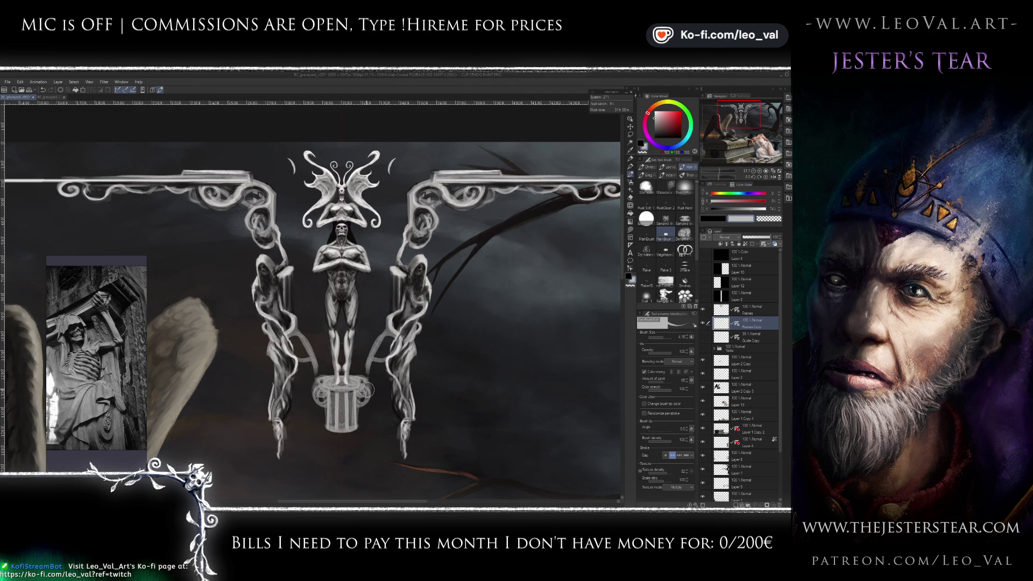
key("ctrl+z")
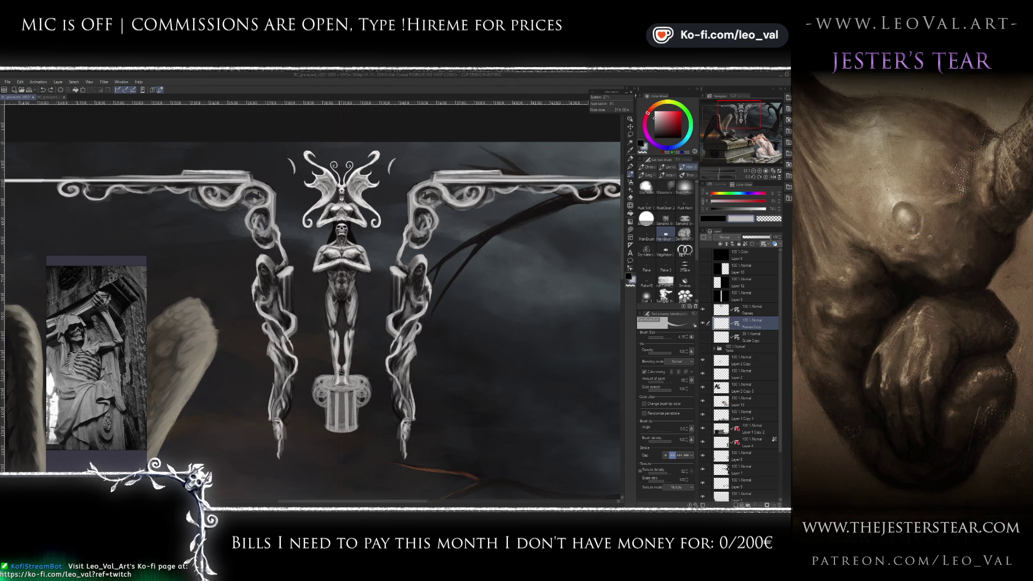
- Paint mirrored scroll curls at the pedestal base, redoing trial arcs until they look right
mouse_move(353, 413)
left_mouse_down()
mouse_move(380, 396)
mouse_move(393, 359)
mouse_move(361, 438)
mouse_move(371, 431)
mouse_move(358, 426)
mouse_move(365, 433)
left_mouse_up()
key("ctrl+z")
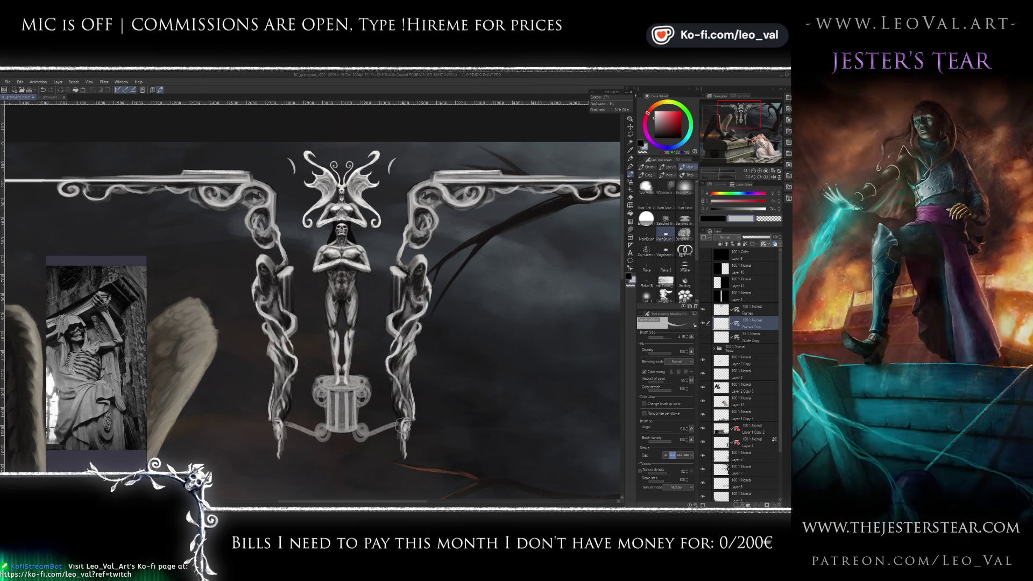
key("ctrl+z")
mouse_move(397, 411)
left_mouse_down()
mouse_move(377, 428)
mouse_move(363, 424)
mouse_move(358, 436)
mouse_move(369, 442)
mouse_move(398, 422)
mouse_move(371, 441)
left_mouse_up()
key("ctrl+z")
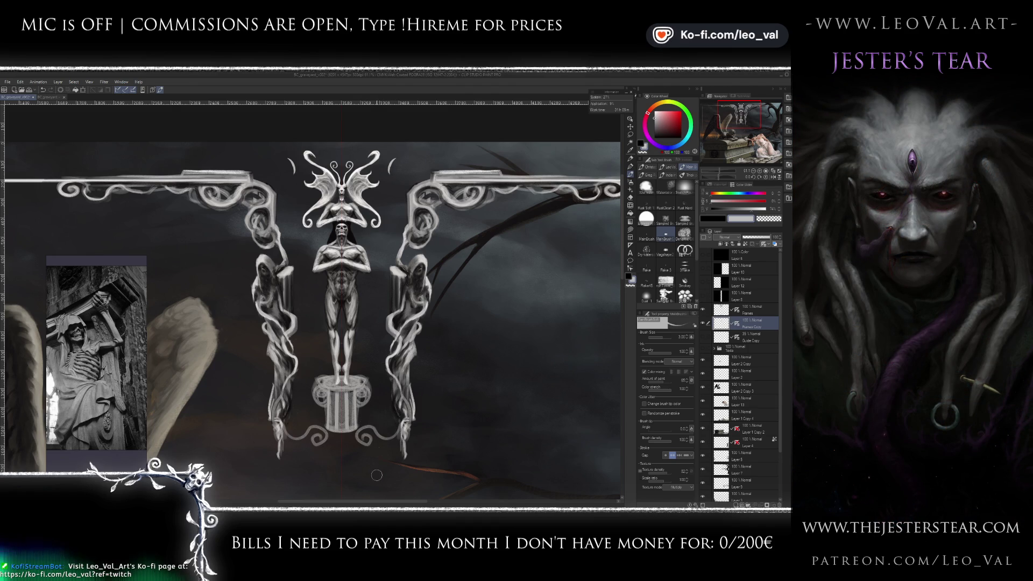
scroll(370, 441, "down", 3)
scroll(368, 463, "down", 3)
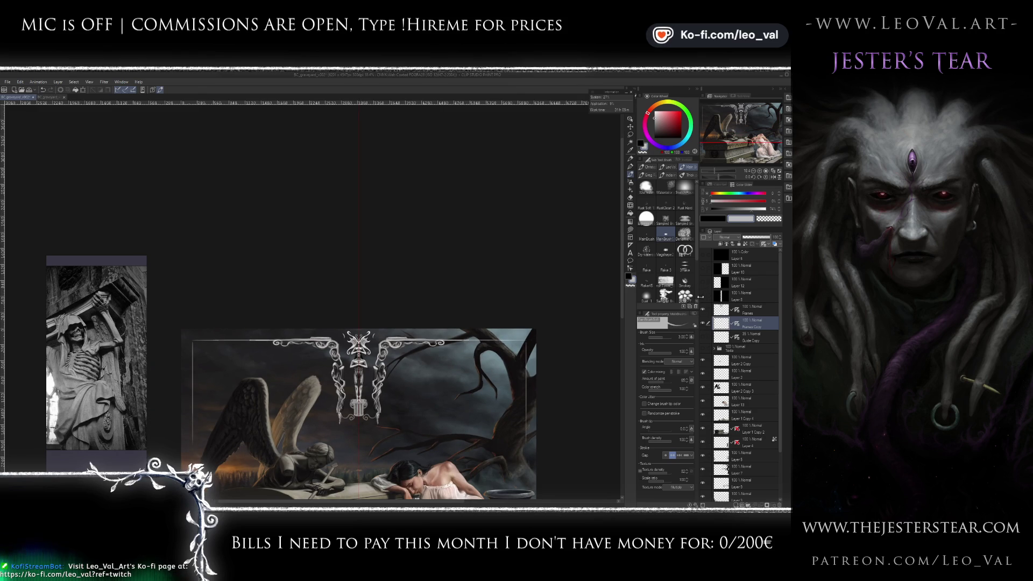
- Try mirrored curls beside the pillar base, undo them, and zoom out to check the strip
scroll(383, 395, "up", 3)
scroll(383, 394, "up", 5)
mouse_move(422, 373)
left_mouse_down()
mouse_move(426, 350)
mouse_move(500, 352)
mouse_move(415, 355)
mouse_move(438, 380)
mouse_move(430, 388)
mouse_move(436, 349)
left_mouse_up()
key("ctrl+z")
key("ctrl+z")
key("ctrl+z")
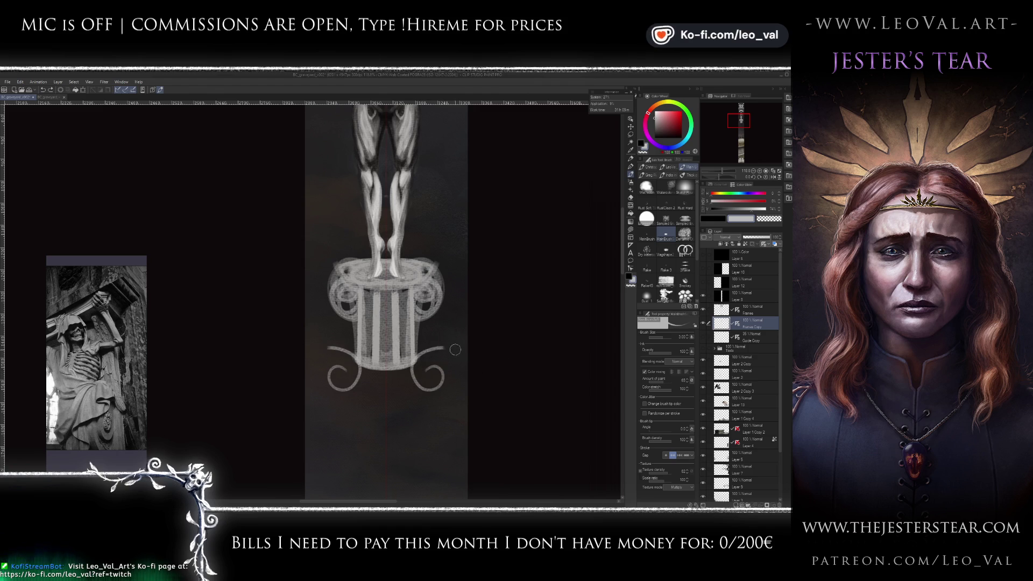
scroll(412, 427, "down", 4)
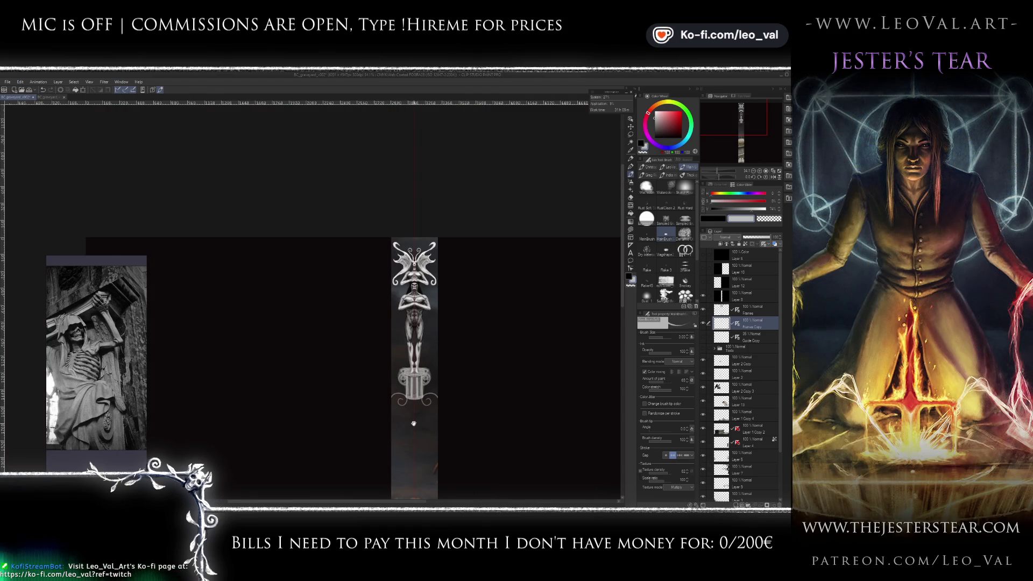
left_click_drag(414, 424, 405, 426)
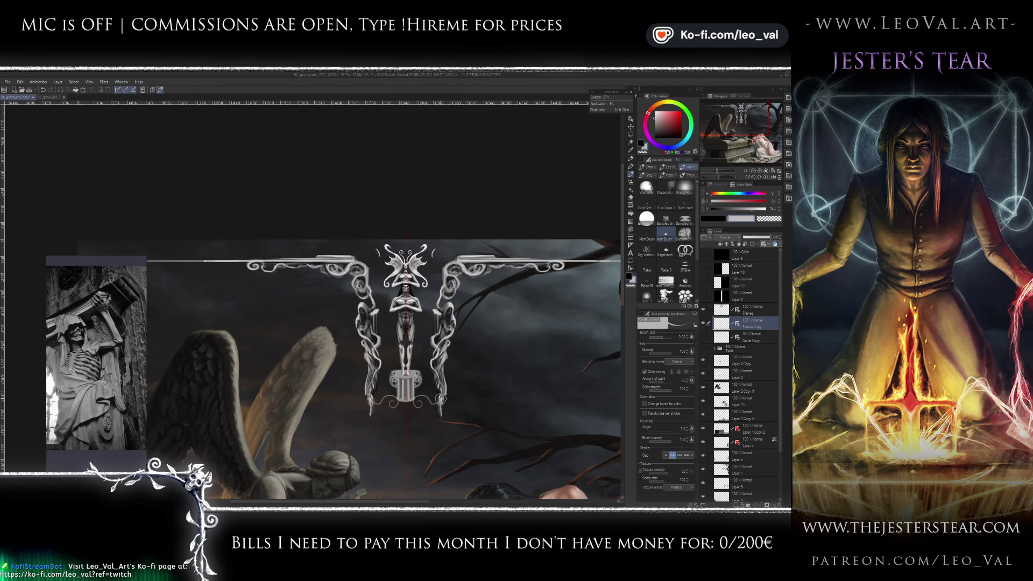
- Try two mirrored scroll curls beneath the pedestal, undoing each
scroll(421, 383, "up", 3)
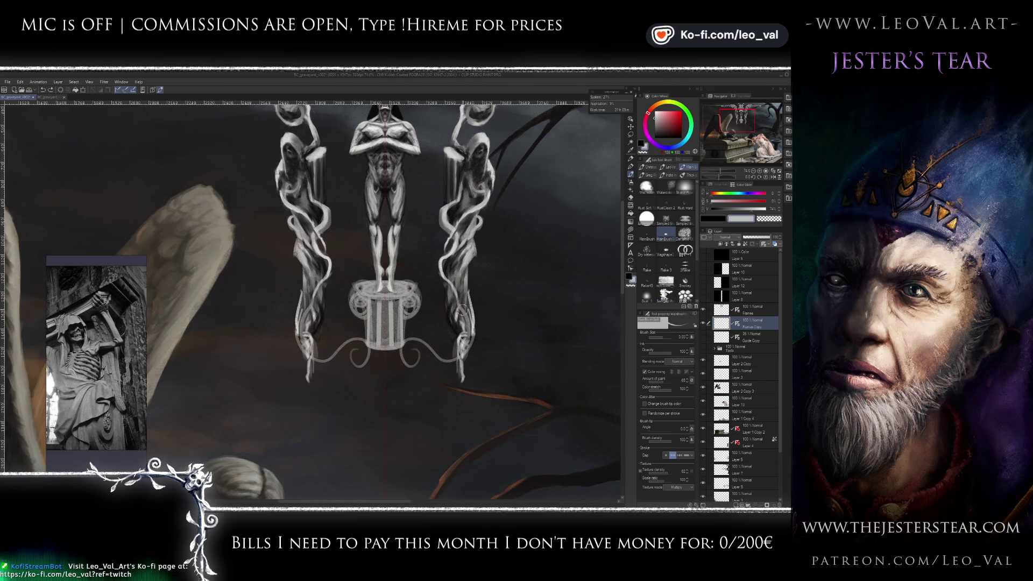
scroll(440, 370, "up", 2)
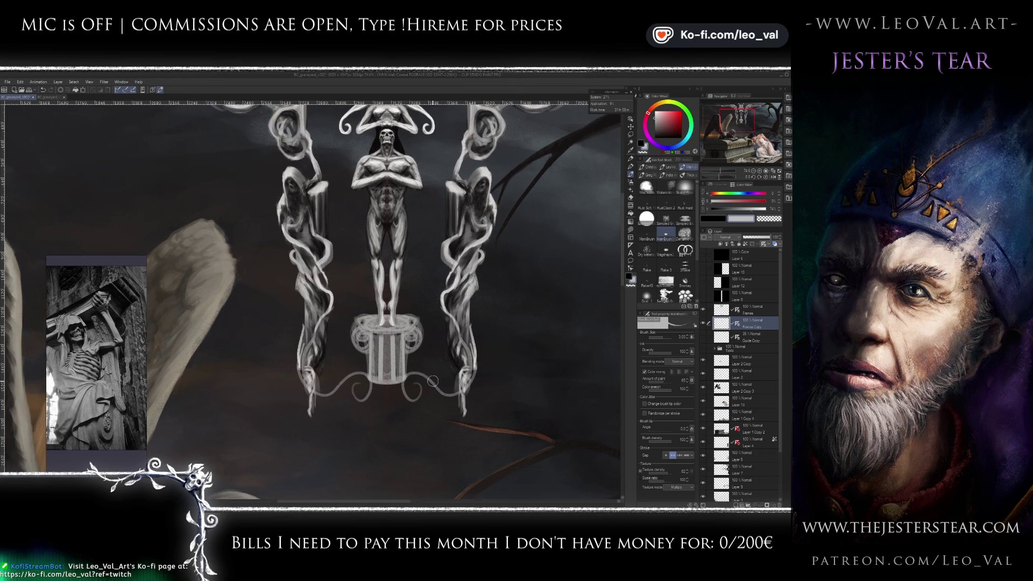
left_click_drag(419, 388, 463, 347)
key("ctrl+z")
left_click_drag(423, 385, 437, 350)
key("ctrl+z")
- Try smaller mirrored curls beside the upper figure, undoing the attempts, then zoom out
scroll(392, 436, "up", 5)
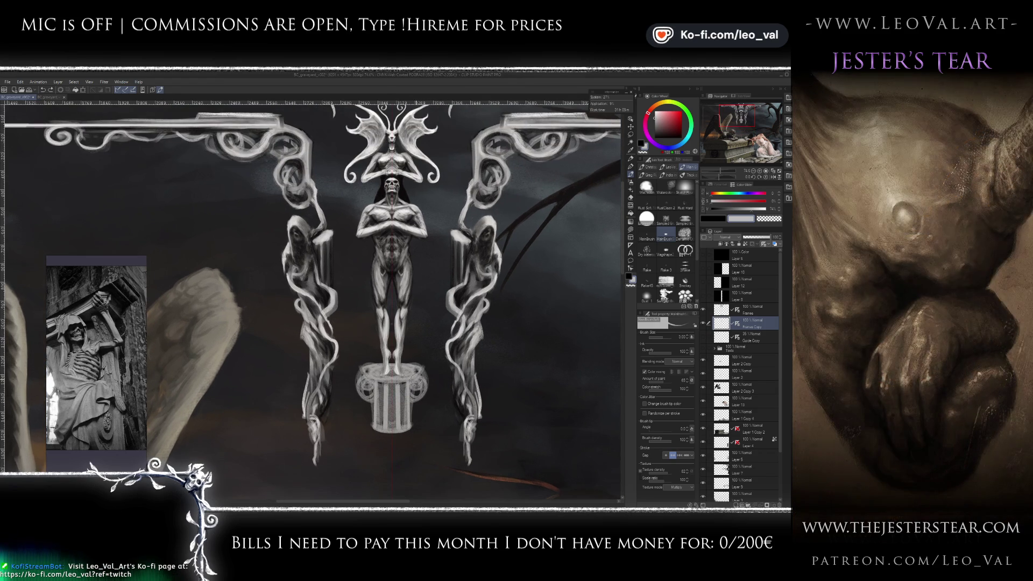
scroll(406, 409, "up", 2)
scroll(407, 415, "up", 3)
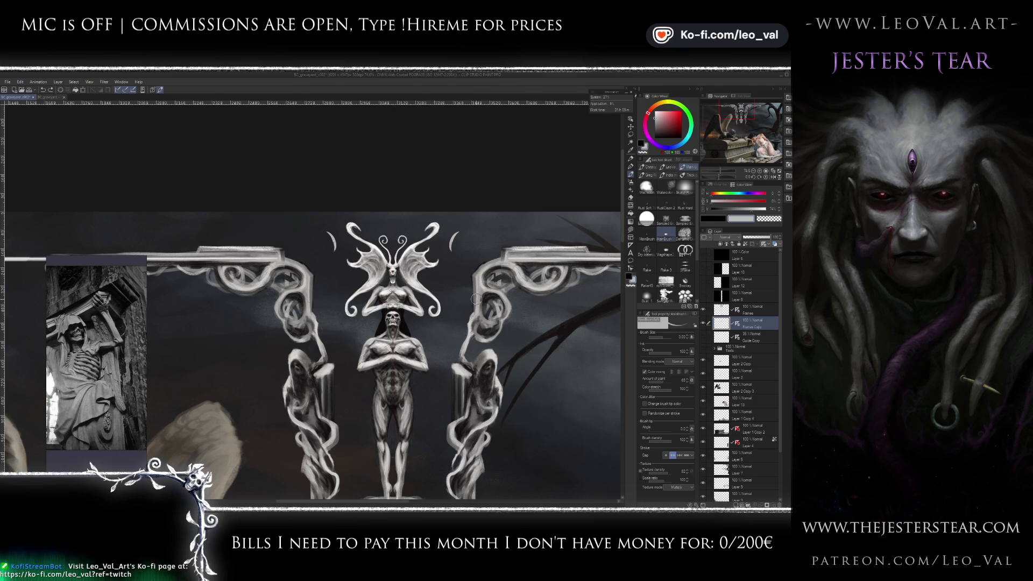
mouse_move(471, 305)
left_mouse_down()
mouse_move(463, 324)
mouse_move(437, 326)
mouse_move(455, 312)
left_mouse_up()
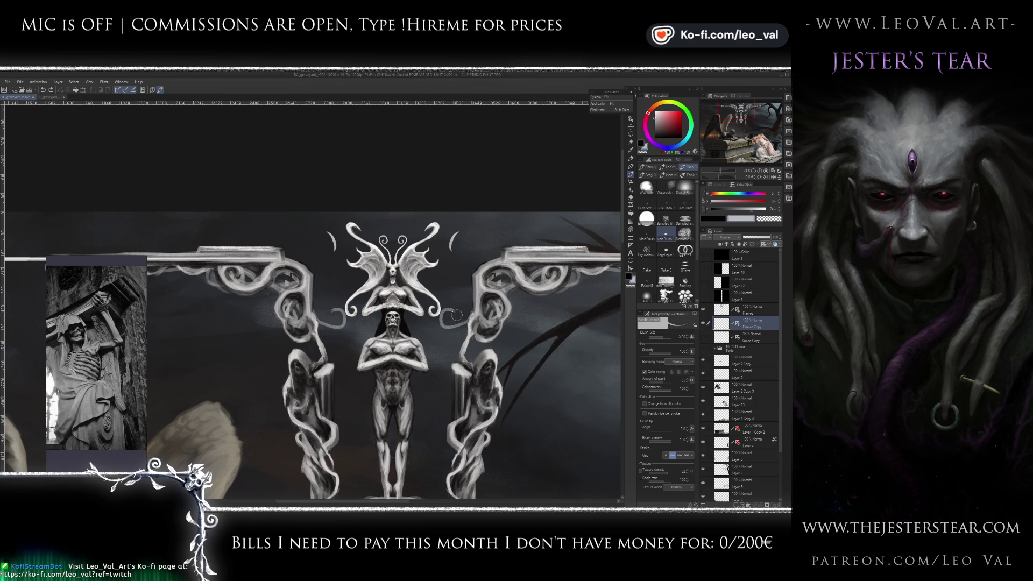
key("ctrl+z")
key("bracketleft")
mouse_move(428, 325)
left_mouse_down()
mouse_move(435, 337)
mouse_move(458, 325)
mouse_move(429, 333)
left_mouse_up()
key("ctrl+z")
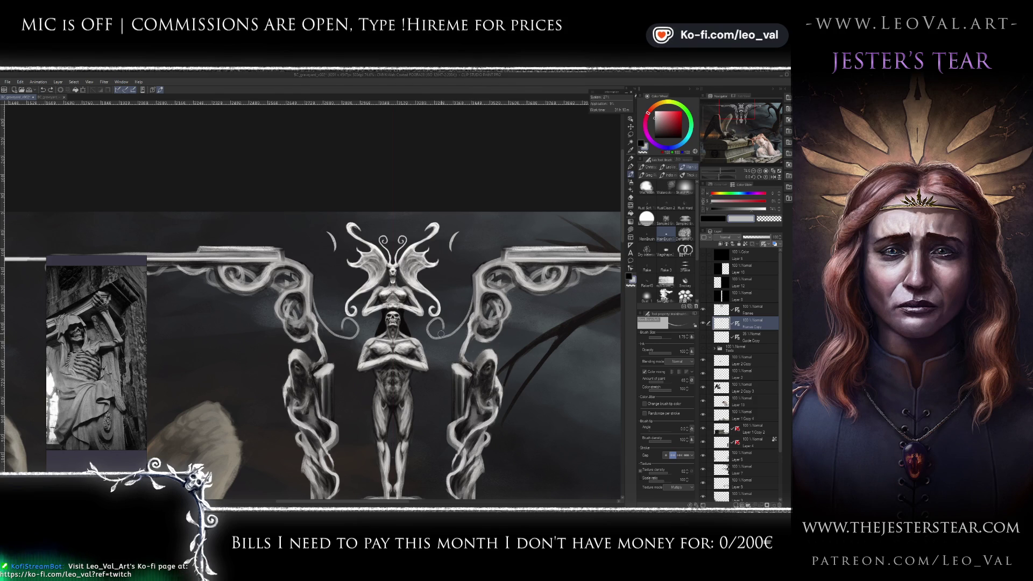
key("ctrl+z")
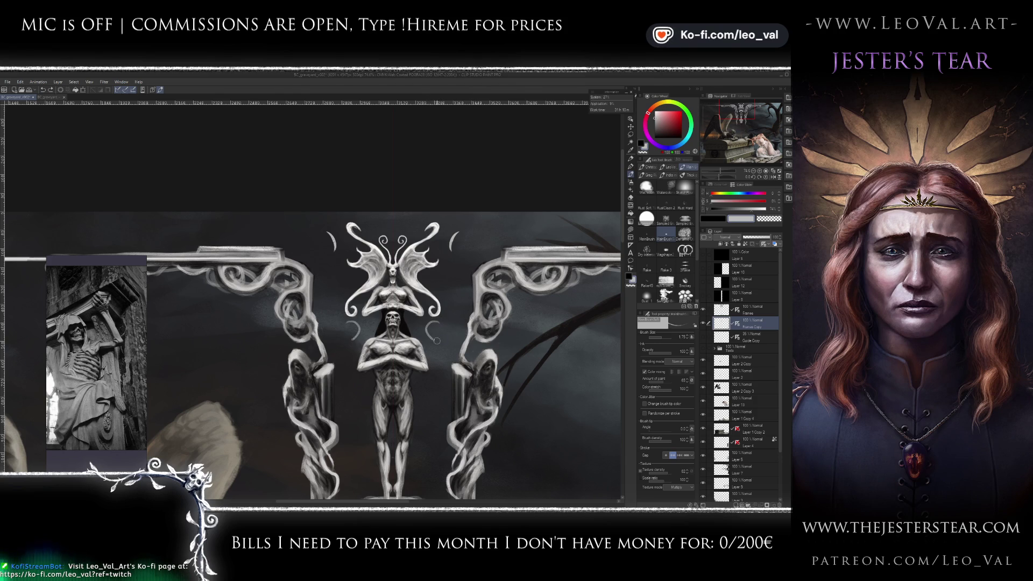
mouse_move(472, 299)
left_mouse_down()
mouse_move(432, 342)
mouse_move(466, 322)
mouse_move(473, 274)
mouse_move(434, 328)
mouse_move(436, 350)
mouse_move(439, 337)
mouse_move(424, 343)
left_mouse_up()
key("ctrl+z")
key("ctrl+z")
key("ctrl+z")
key("ctrl+z")
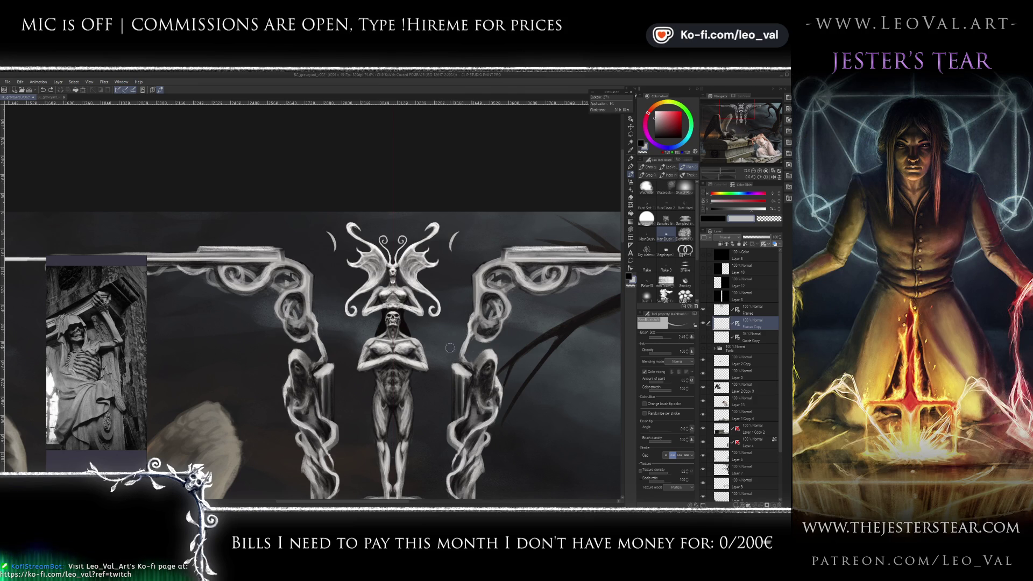
scroll(434, 376, "down", 4)
scroll(433, 376, "up", 2)
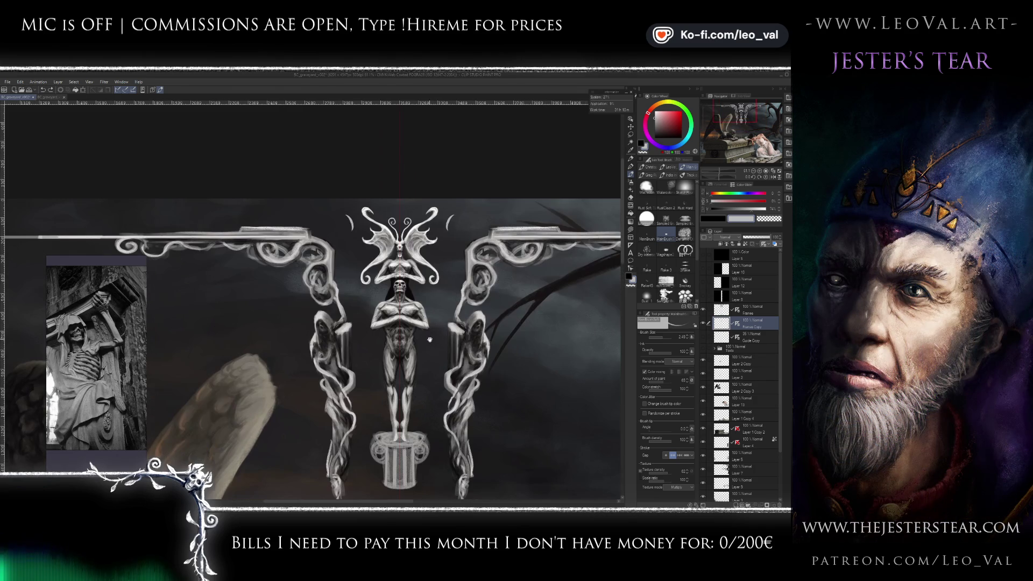
left_click(703, 296)
left_click(703, 297)
left_click(702, 282)
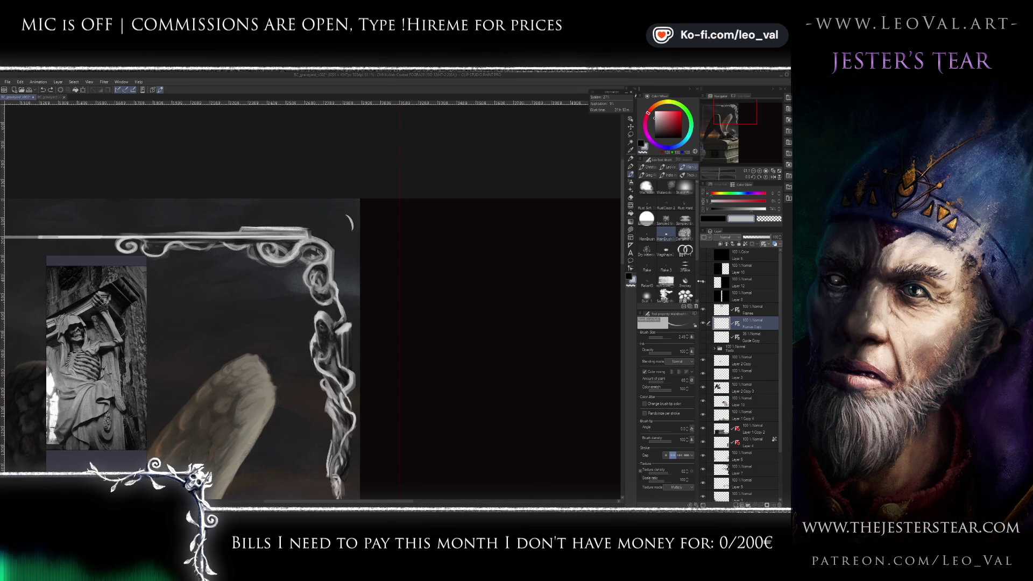
left_click(701, 273)
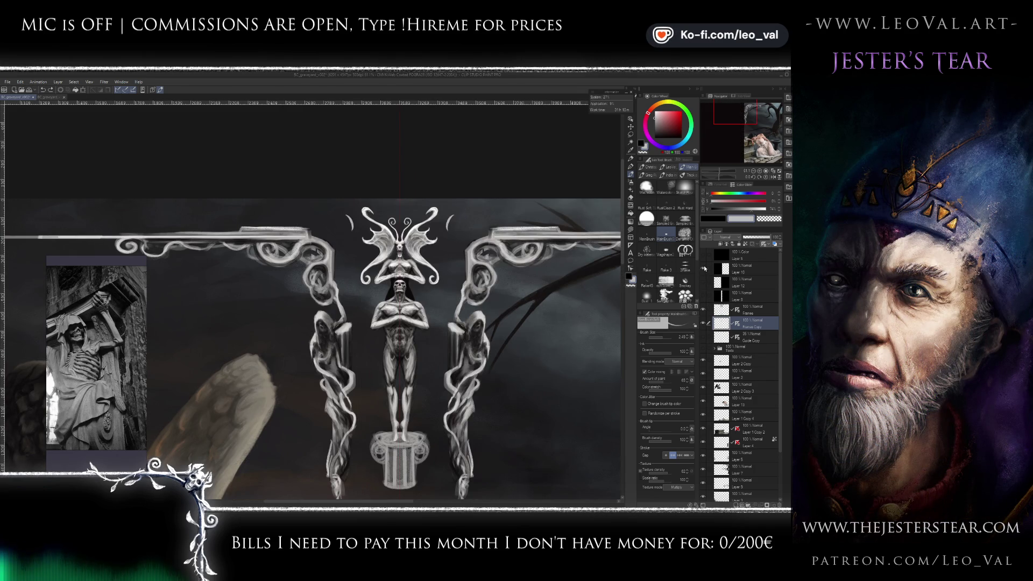
left_click(704, 267)
left_click(703, 268)
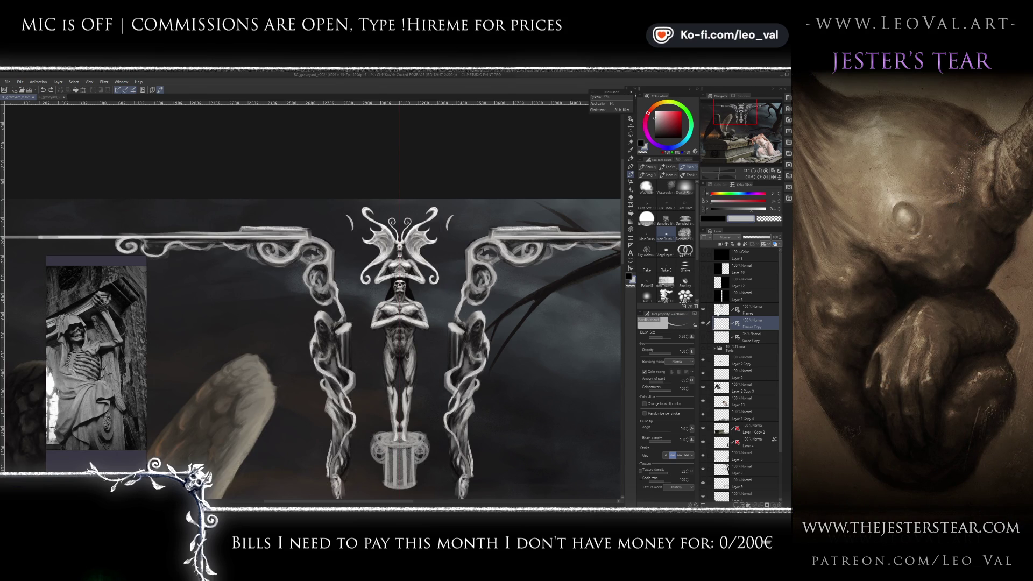
left_click(721, 310)
- With a smaller brush, paint longer, brighter upper tips on both mirrored crescents
scroll(399, 275, "up", 3)
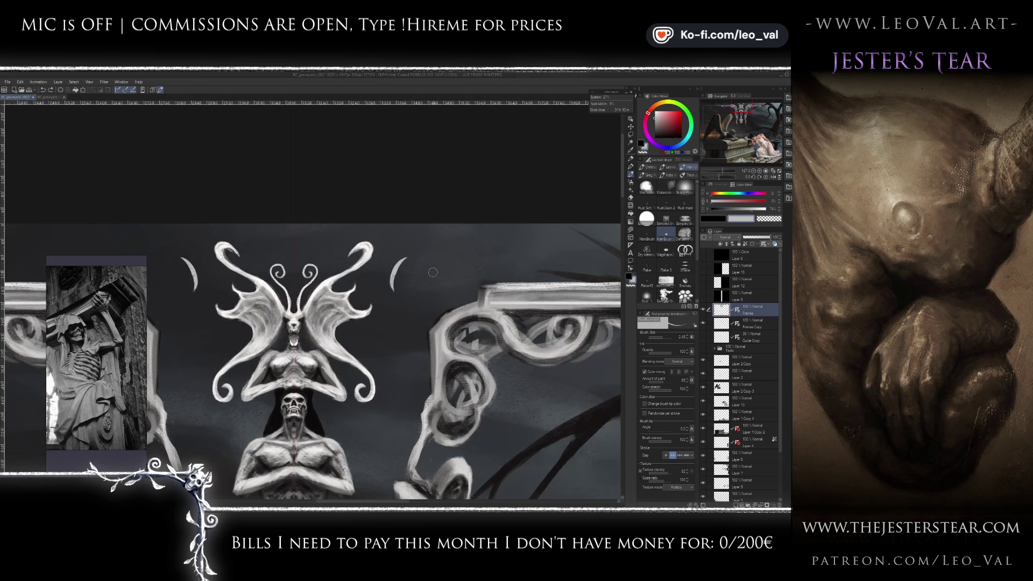
key("bracketleft")
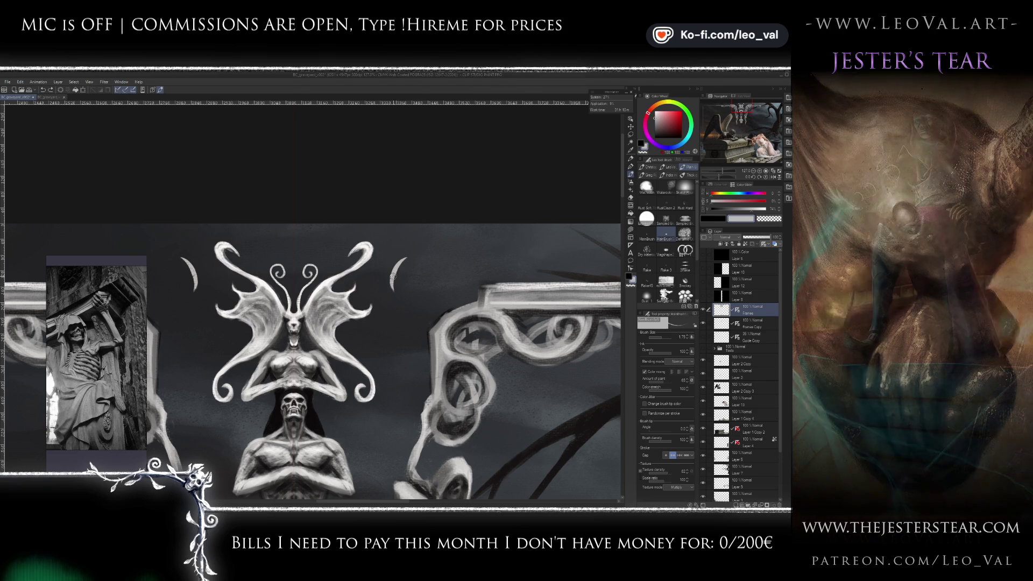
mouse_move(400, 264)
left_mouse_down()
mouse_move(416, 257)
mouse_move(397, 265)
mouse_move(396, 278)
left_mouse_up()
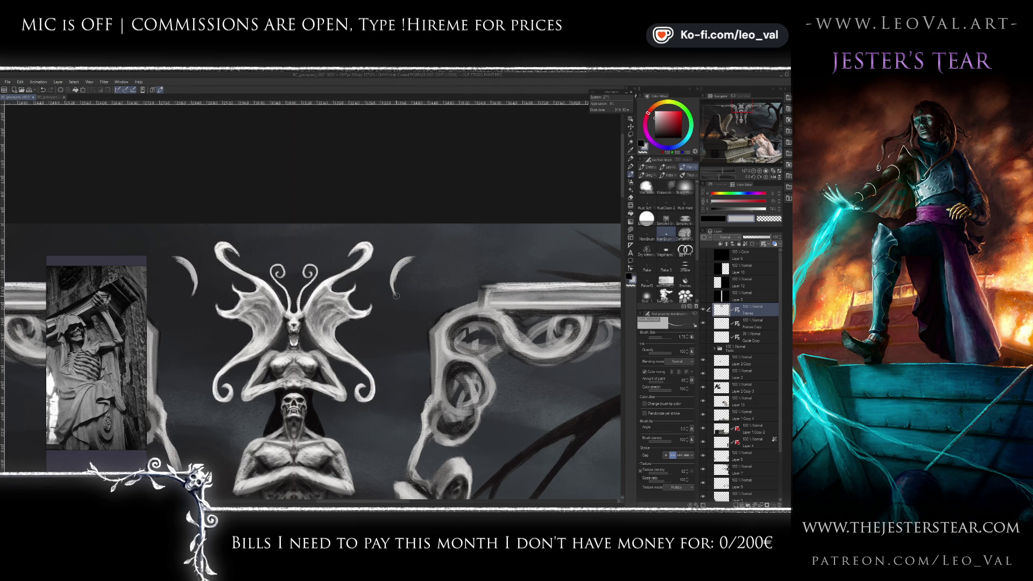
left_click_drag(397, 294, 422, 256)
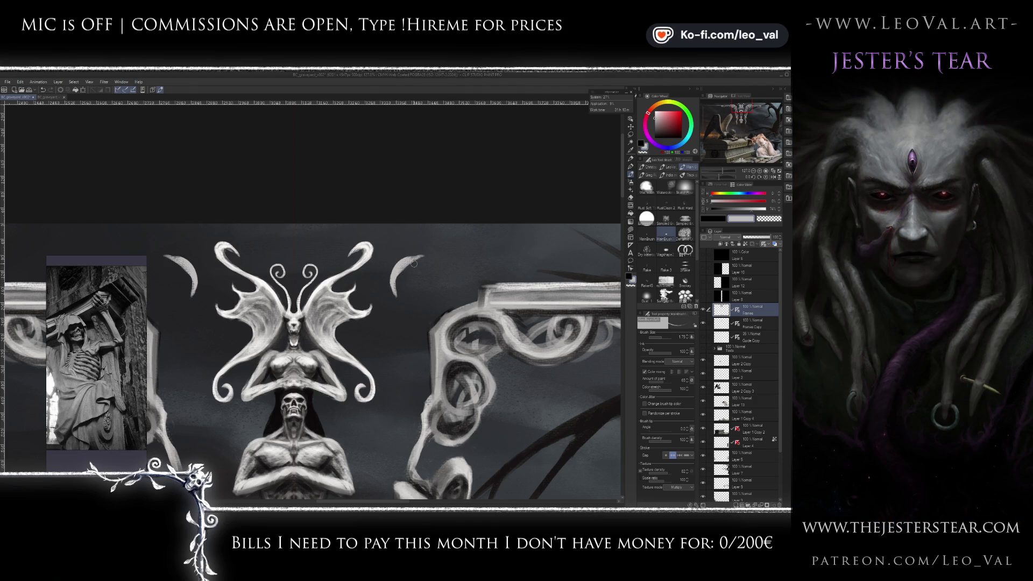
left_click_drag(392, 269, 409, 253)
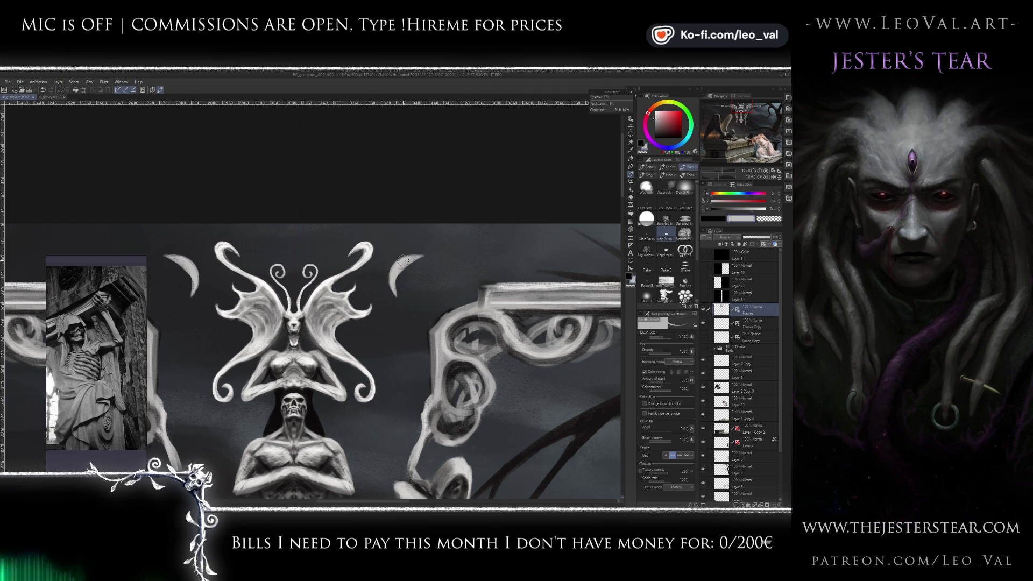
key("e")
key("b")
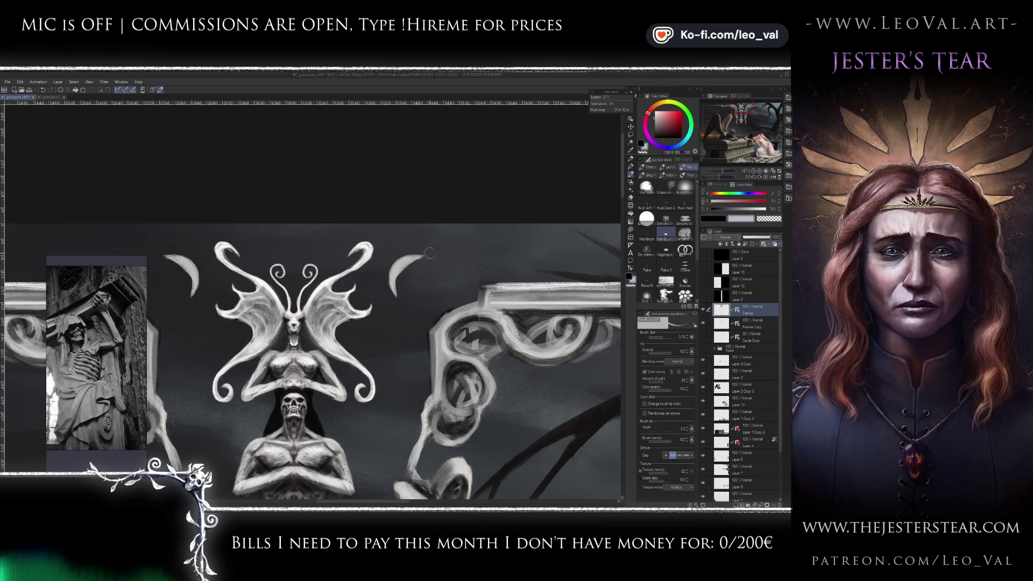
key("c")
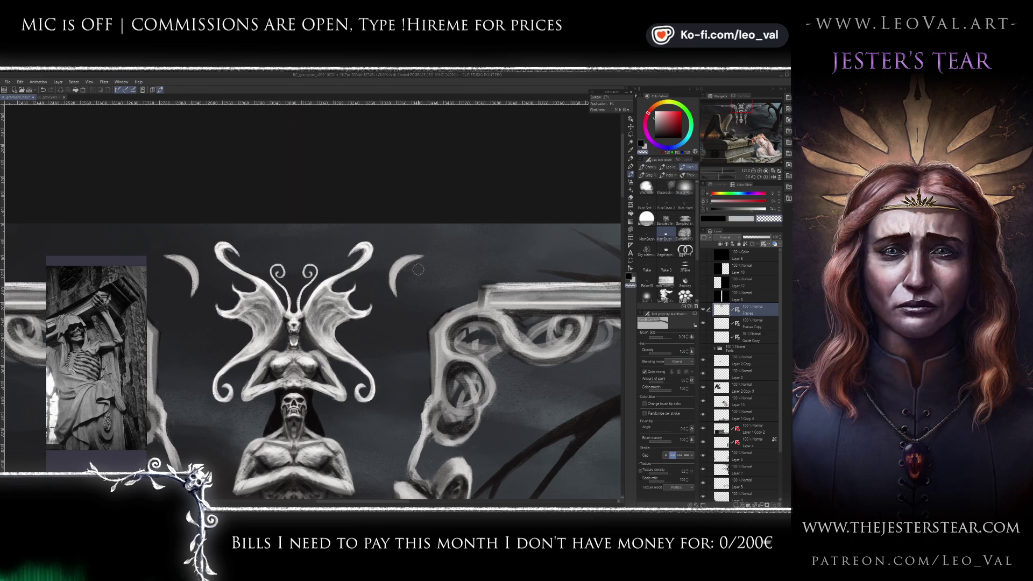
key("c")
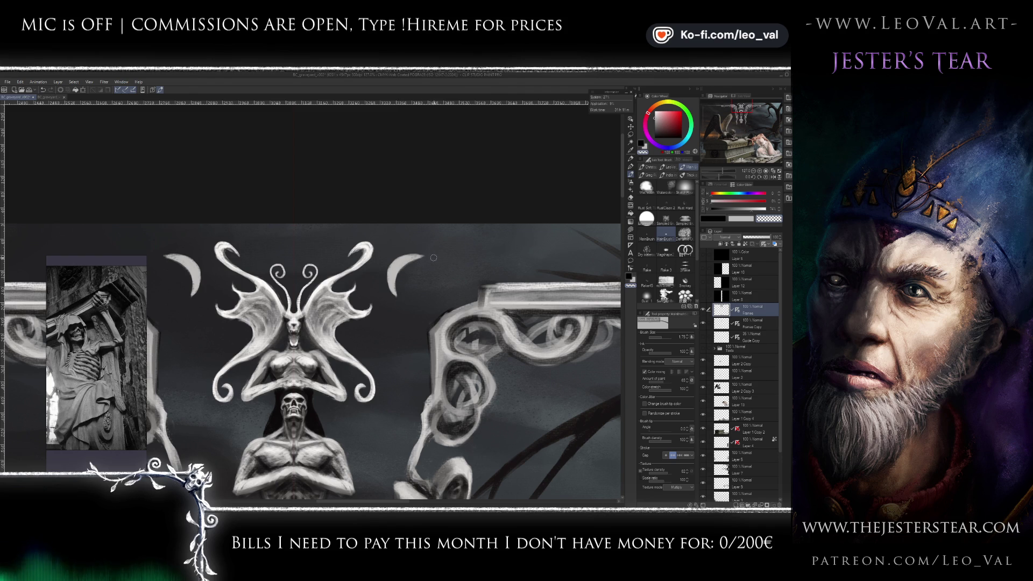
scroll(431, 269, "down", 6)
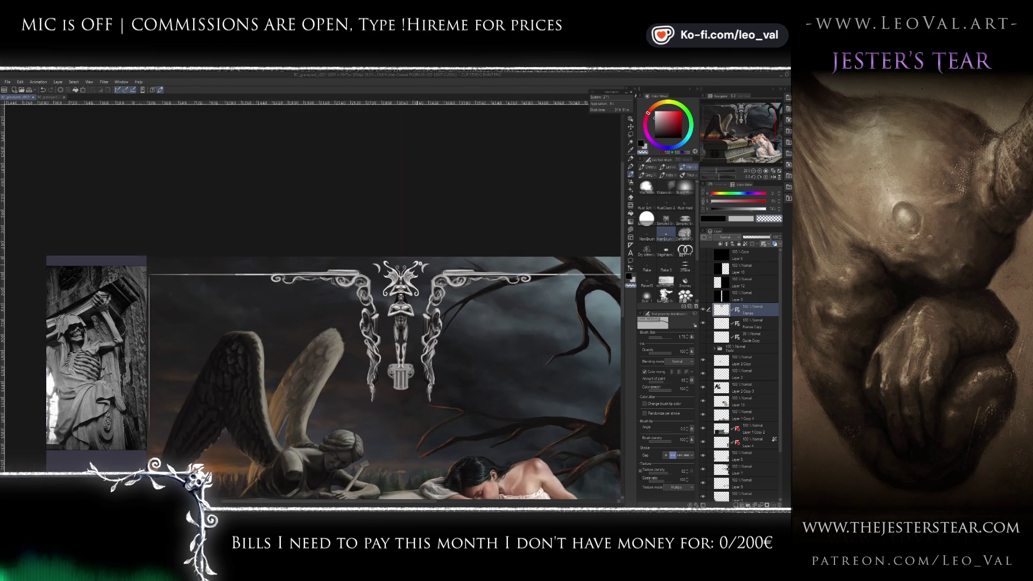
scroll(423, 258, "up", 5)
scroll(414, 244, "up", 1)
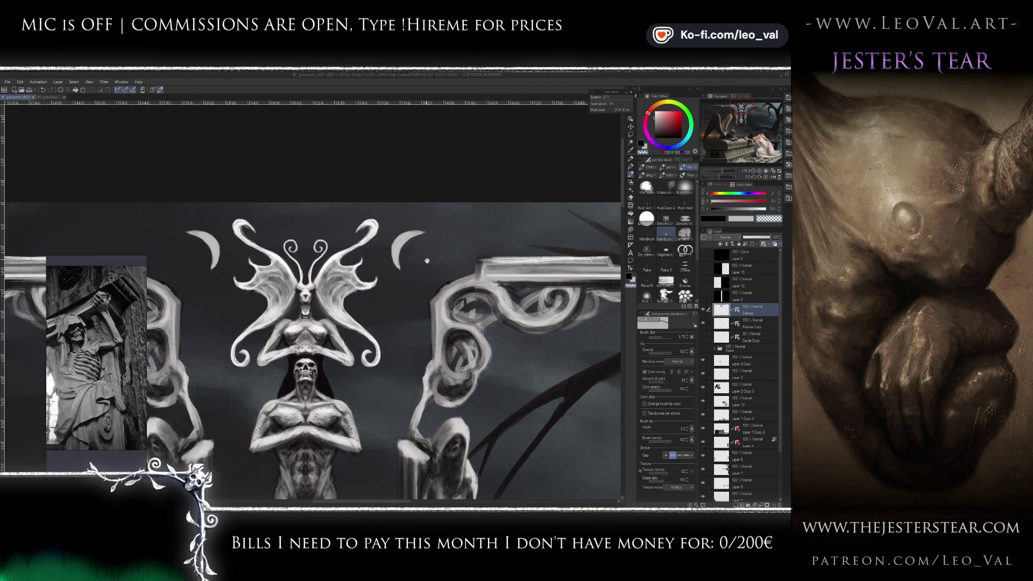
scroll(415, 250, "up", 1)
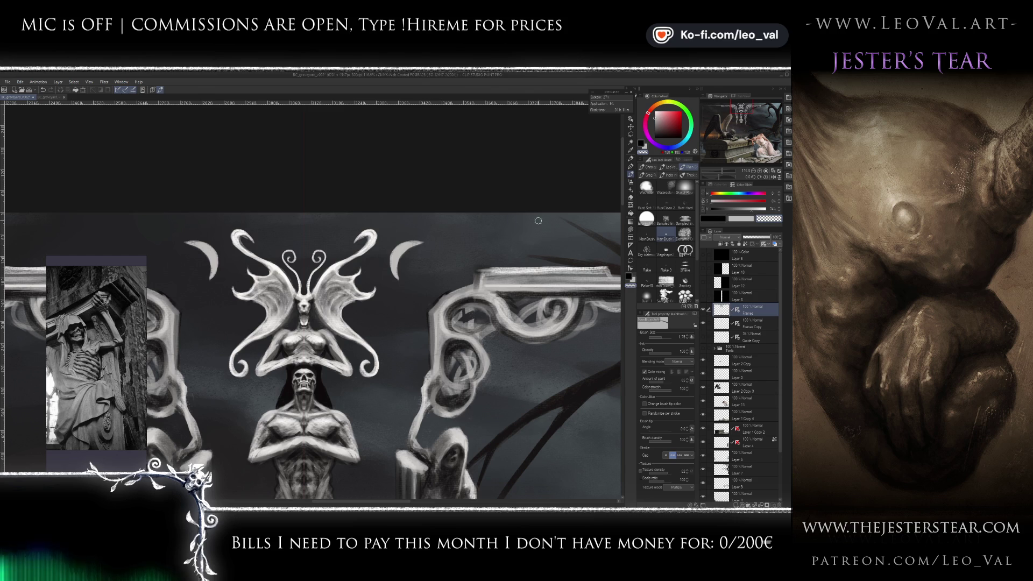
key("d")
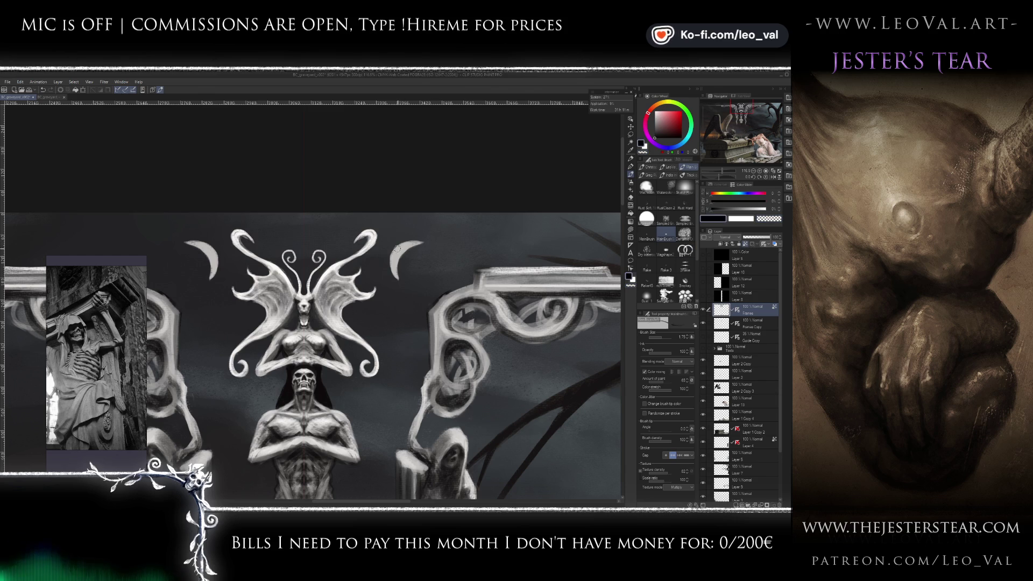
key("x")
key("bracketright")
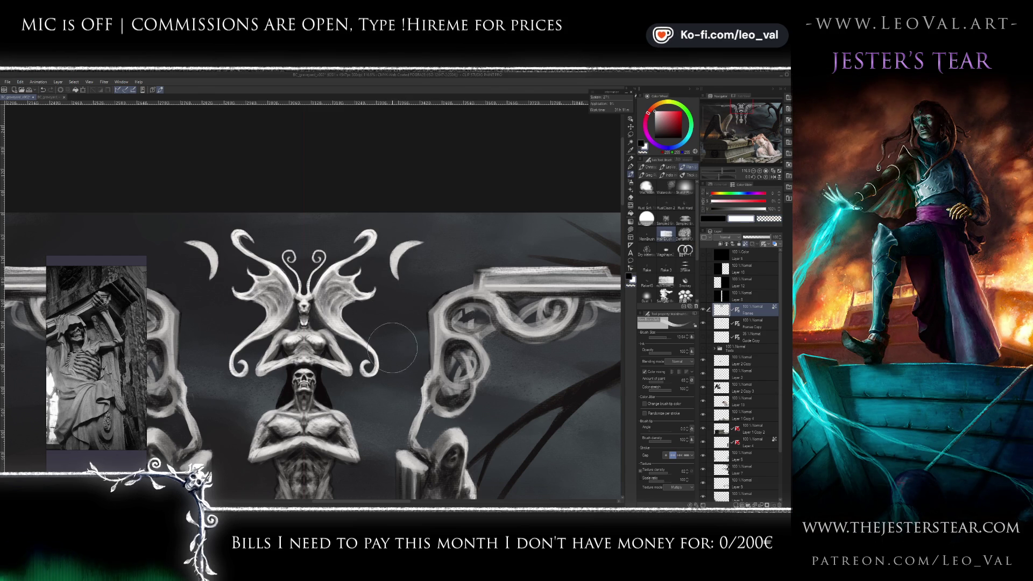
key("bracketleft")
key("bracketleft")
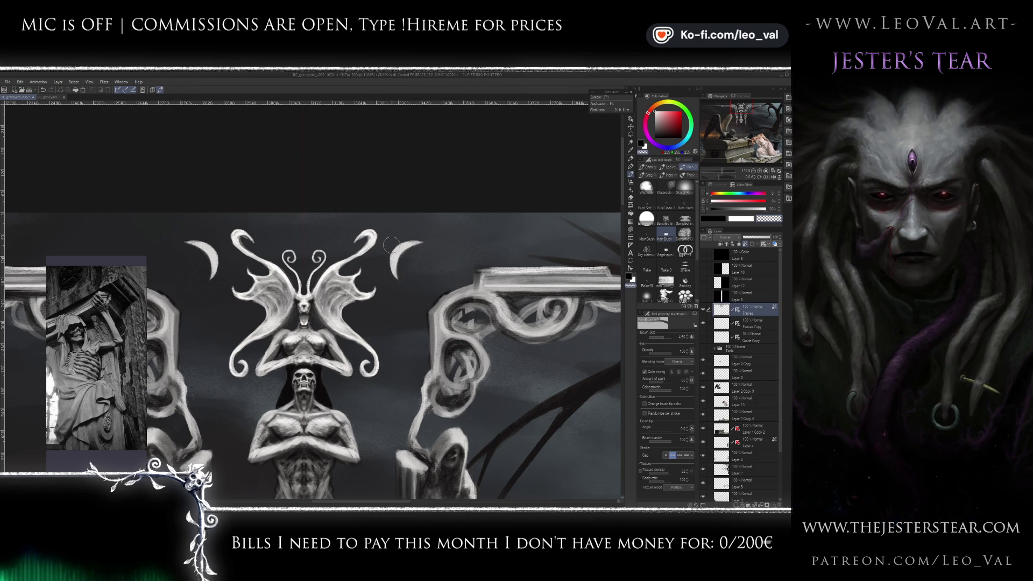
left_click_drag(437, 264, 376, 353)
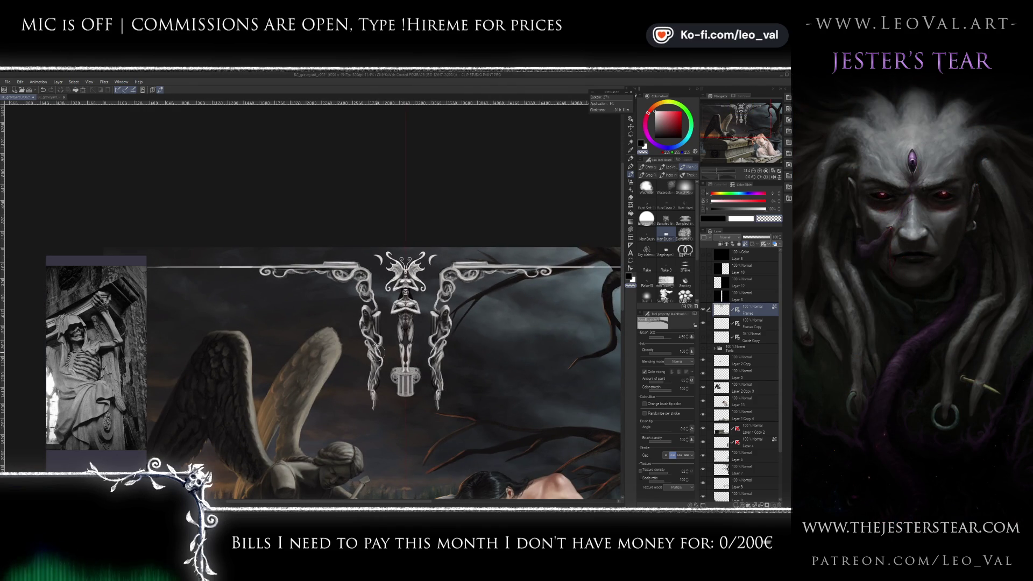
left_click_drag(444, 247, 484, 251)
left_click(704, 297)
- Hide the dark side mask layer and ellipse-select mirrored circles beside the crescents
left_click(706, 296)
left_click_drag(437, 275, 407, 278)
key("m")
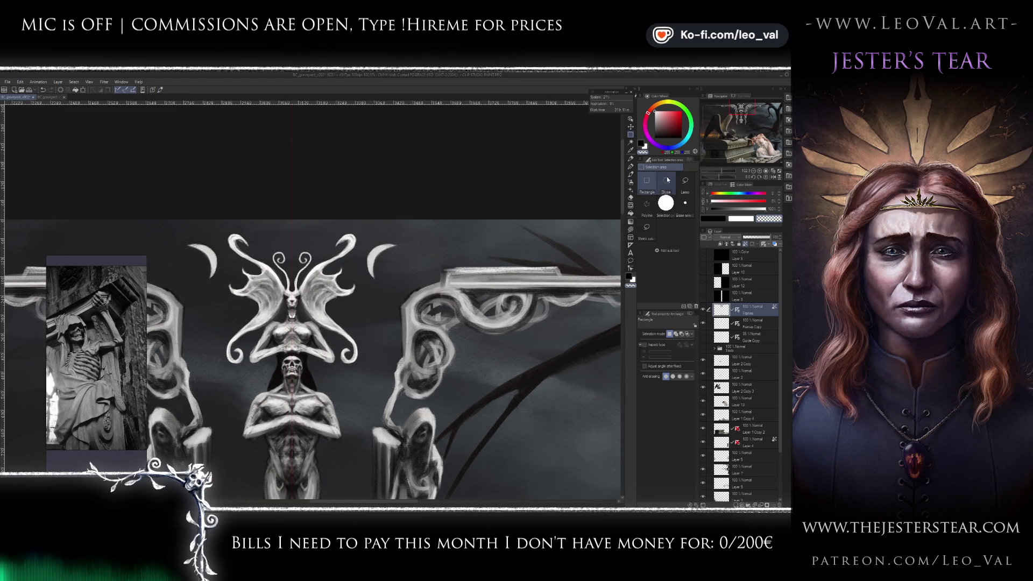
left_click(665, 180)
left_click_drag(403, 272, 407, 272)
- Paint the moon discs in light grey with darker grey shading
key("b")
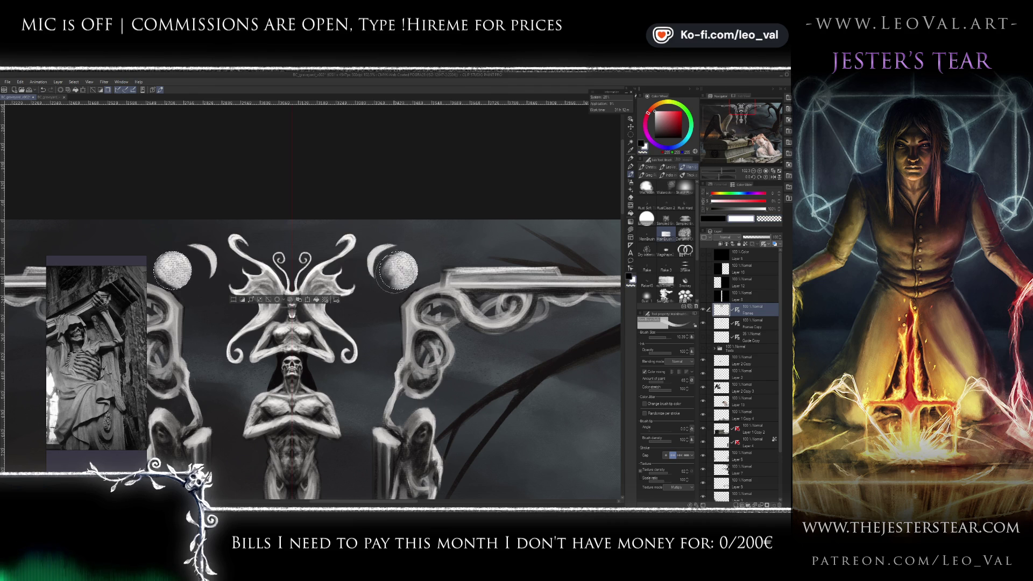
left_click(401, 264, "alt")
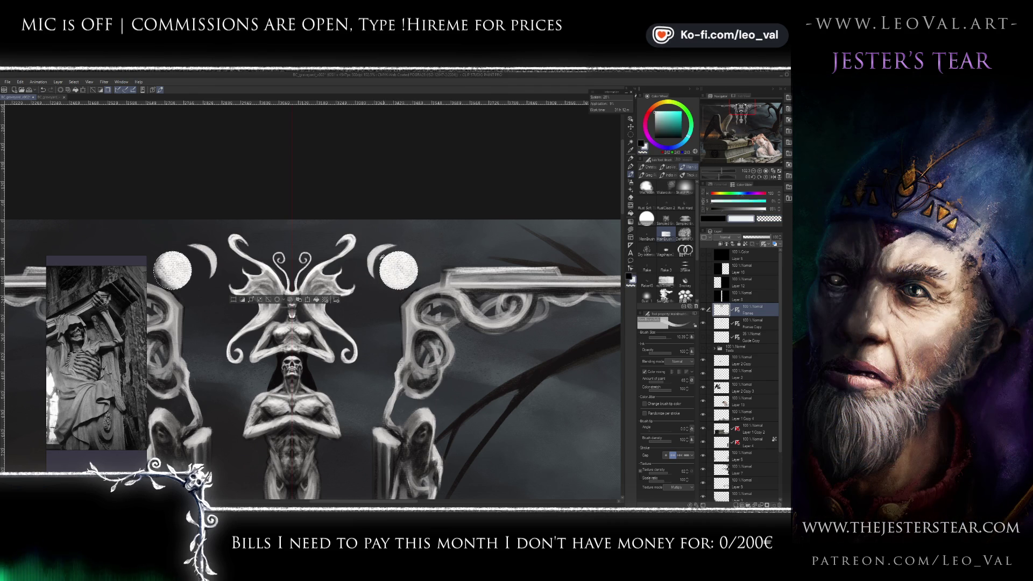
left_click(415, 270, "alt")
mouse_move(398, 270)
left_mouse_down()
mouse_move(399, 279)
mouse_move(388, 254)
mouse_move(385, 285)
mouse_move(398, 269)
mouse_move(448, 283)
mouse_move(447, 270)
left_mouse_up()
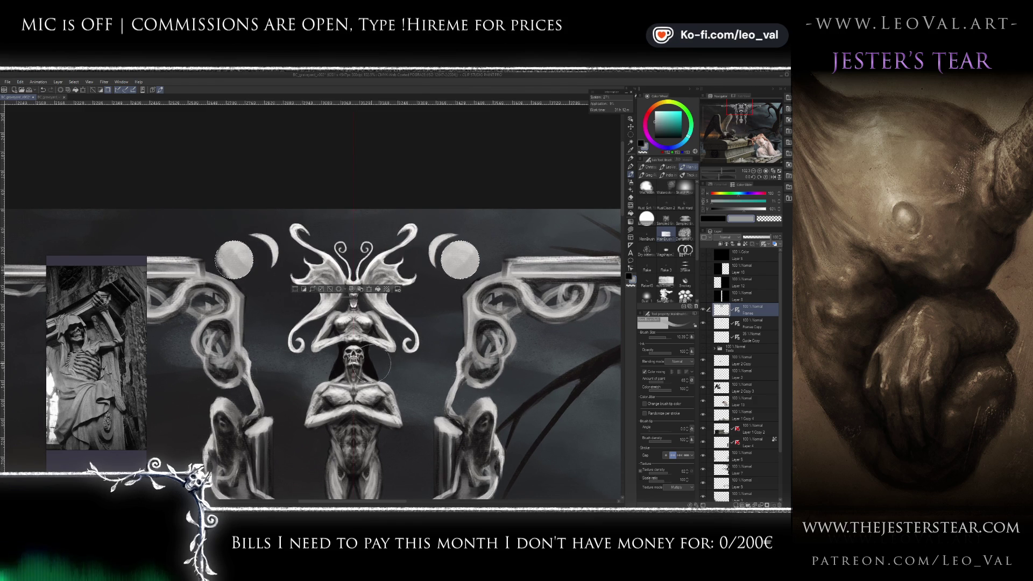
- Check the moons with Frames toggled, reselect the moon circles, and pick light grey then white
left_click_drag(358, 386, 374, 365)
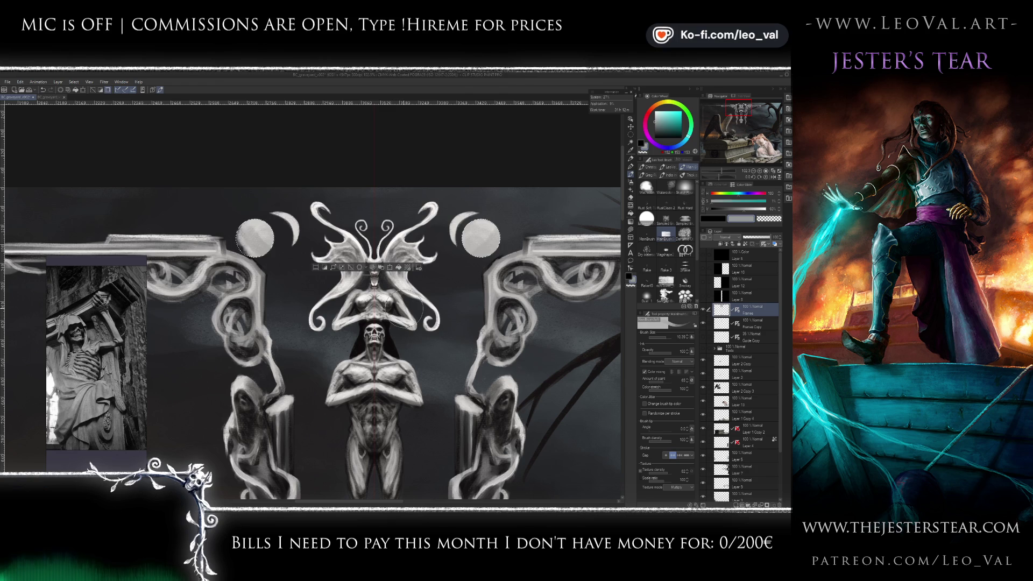
key("ctrl+d")
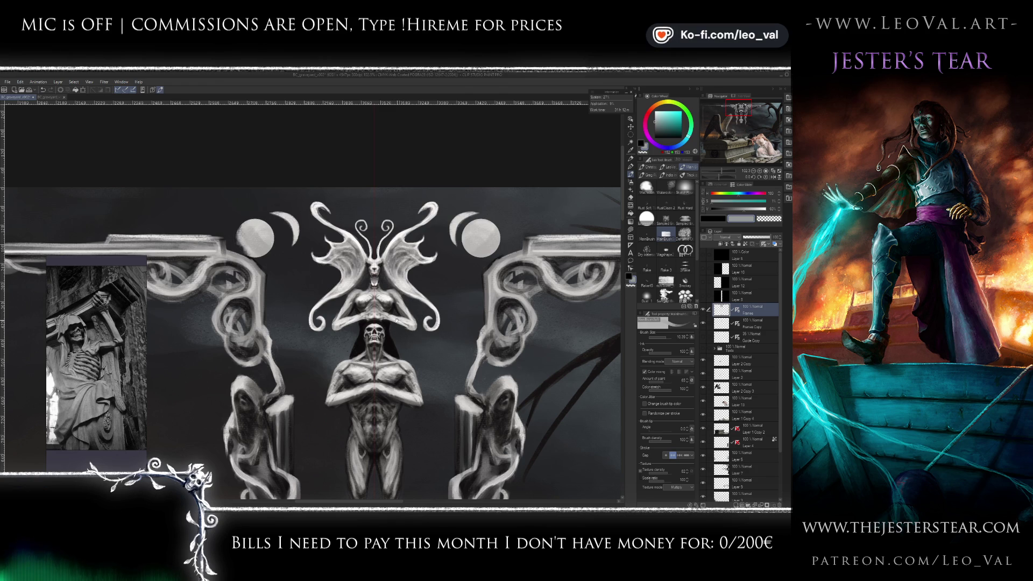
left_click(703, 310)
left_click(703, 310)
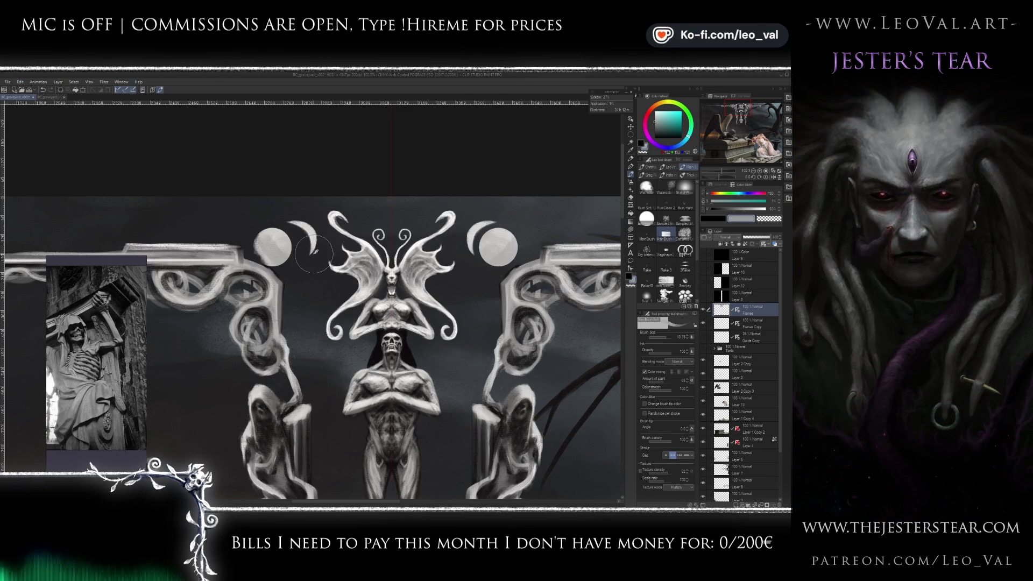
key("ctrl+shift+d")
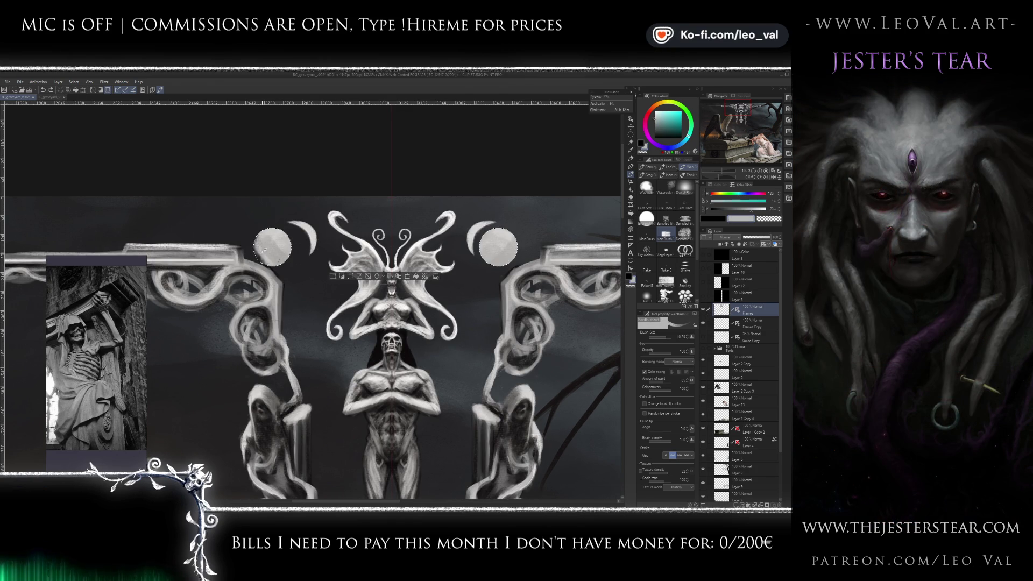
left_click(262, 252, "alt")
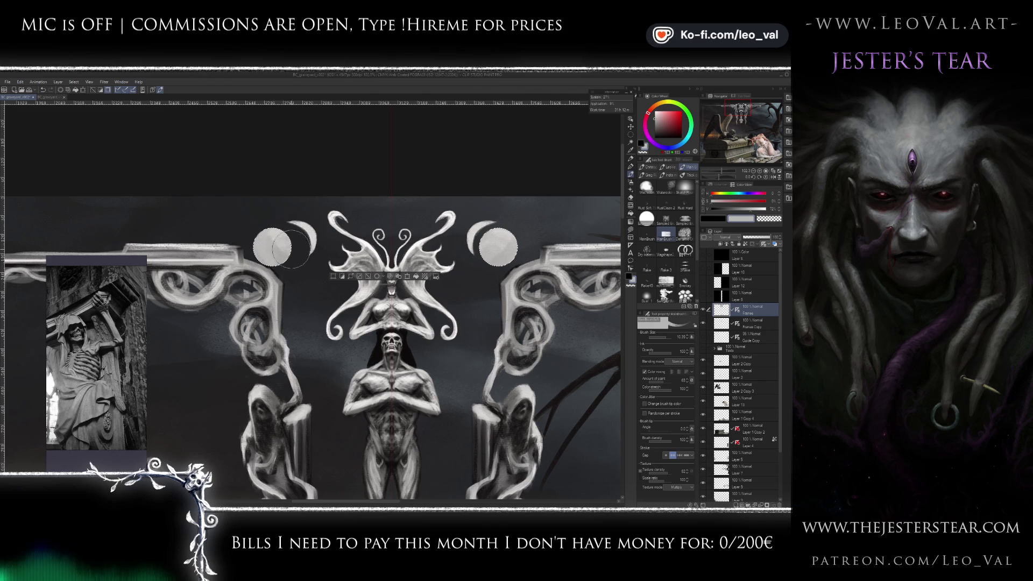
left_click(272, 243, "alt")
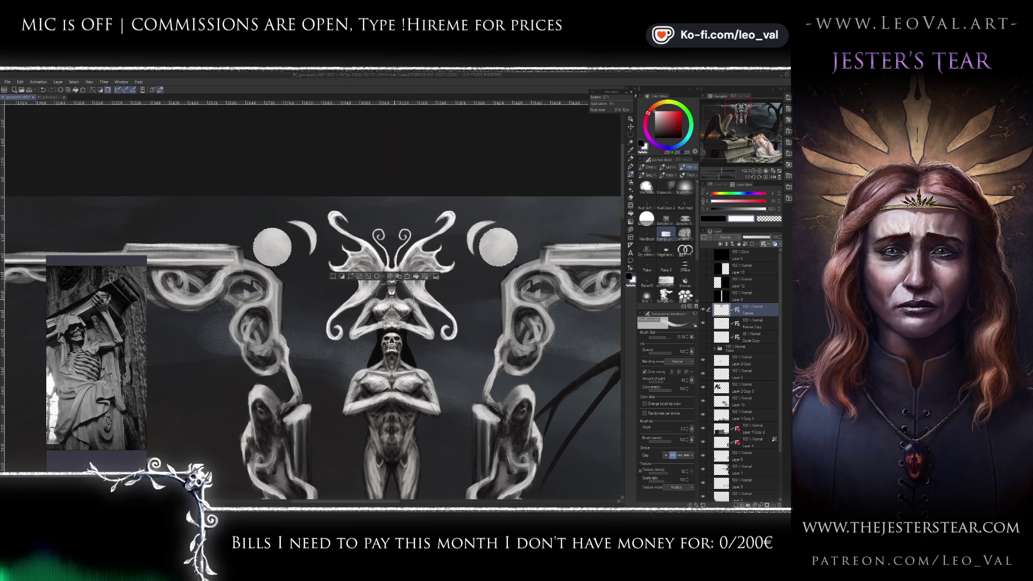
- Deselect the moon areas and hide the Frames ornament layer
left_click_drag(386, 330, 378, 332)
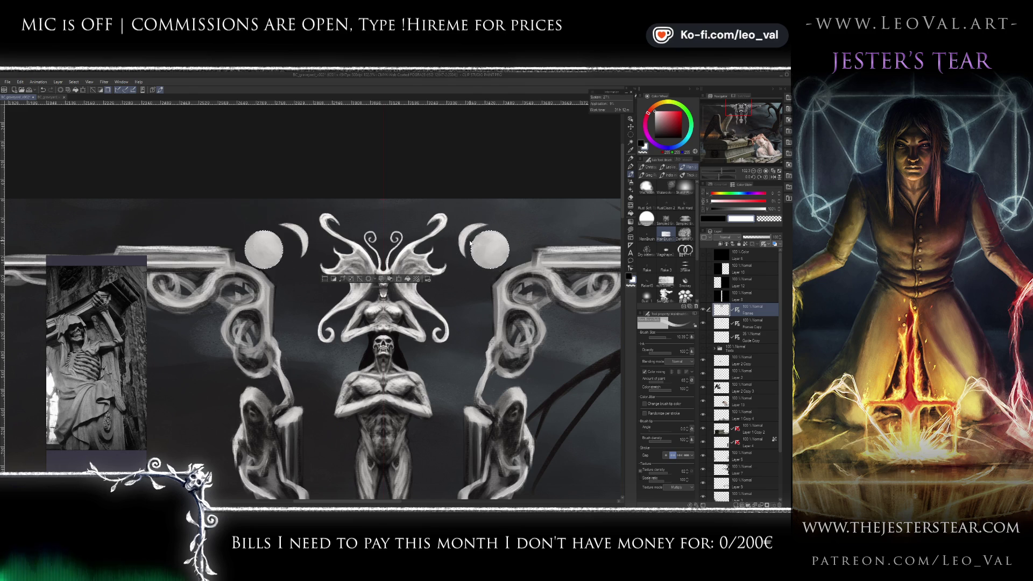
key("ctrl+d")
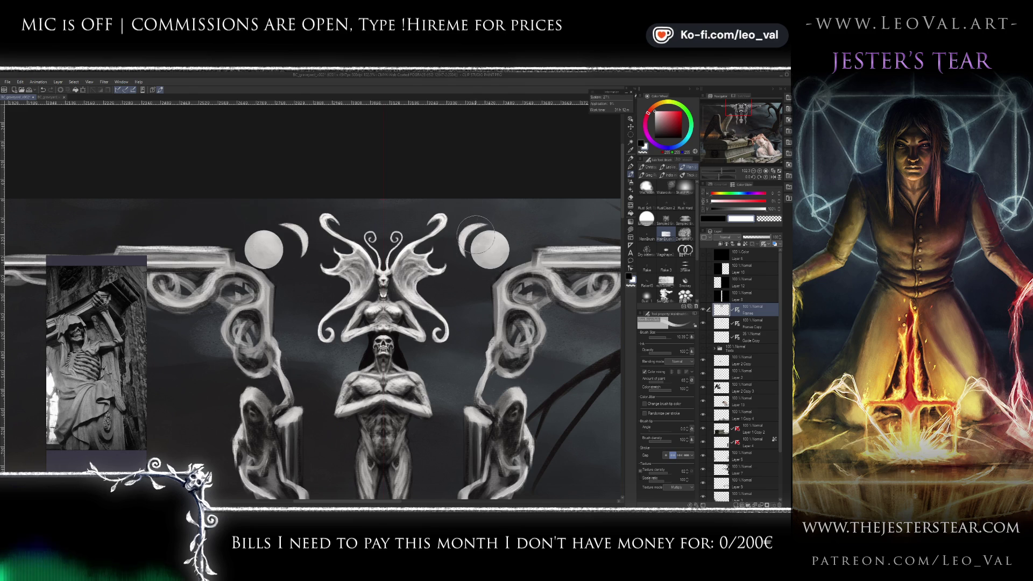
mouse_move(456, 281)
left_mouse_down()
mouse_move(453, 249)
mouse_move(452, 258)
left_mouse_up()
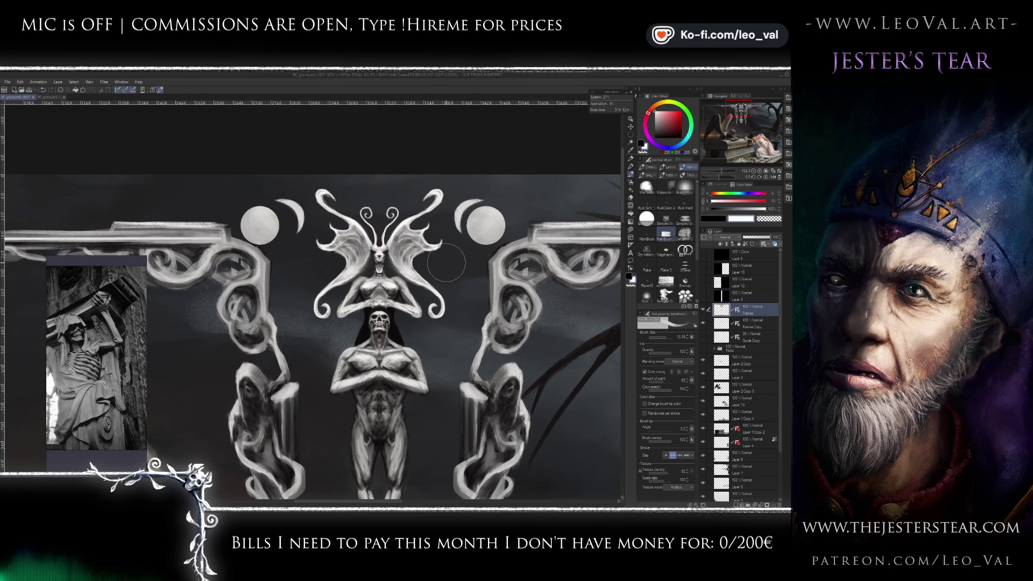
left_click(703, 310)
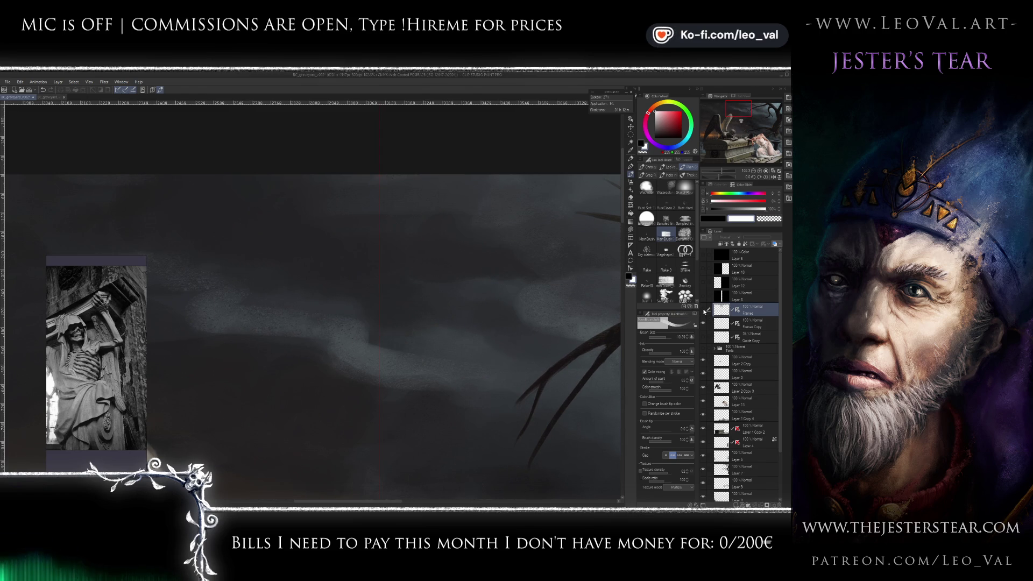
- Show the Frames and Guide Copy layers, then zoom out and pan toward the left moon
left_click(703, 310)
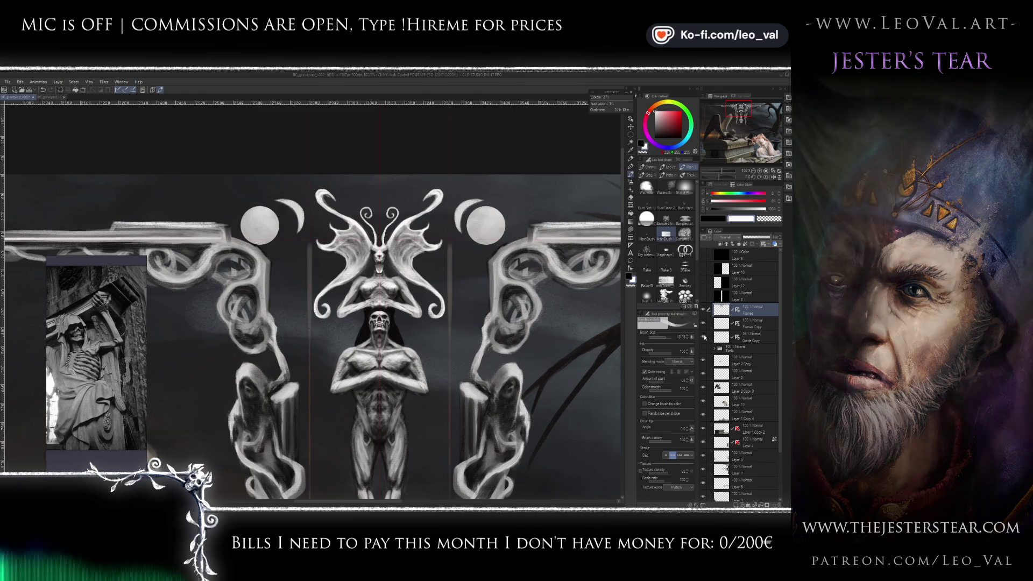
left_click(703, 336)
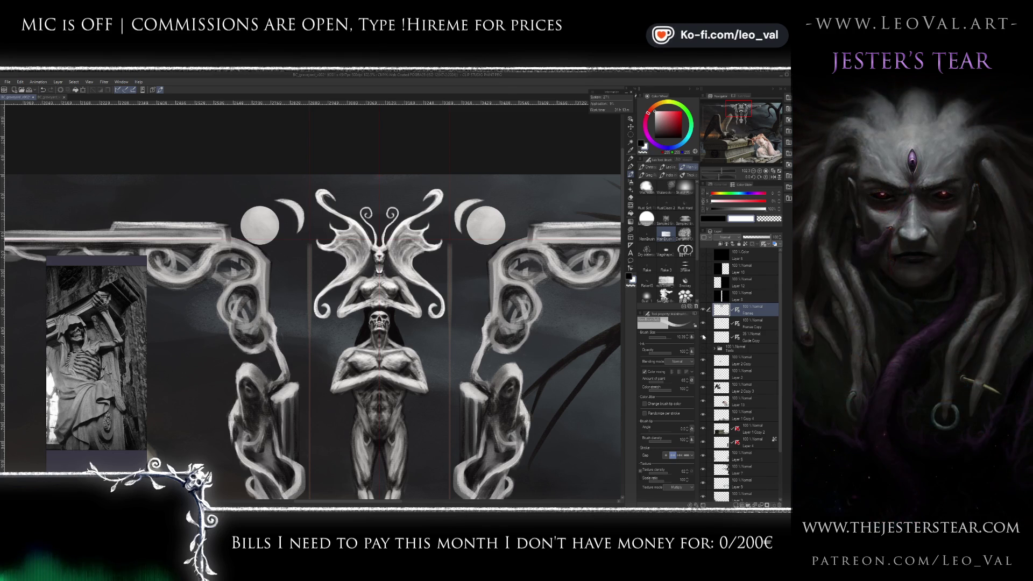
scroll(286, 281, "down", 3)
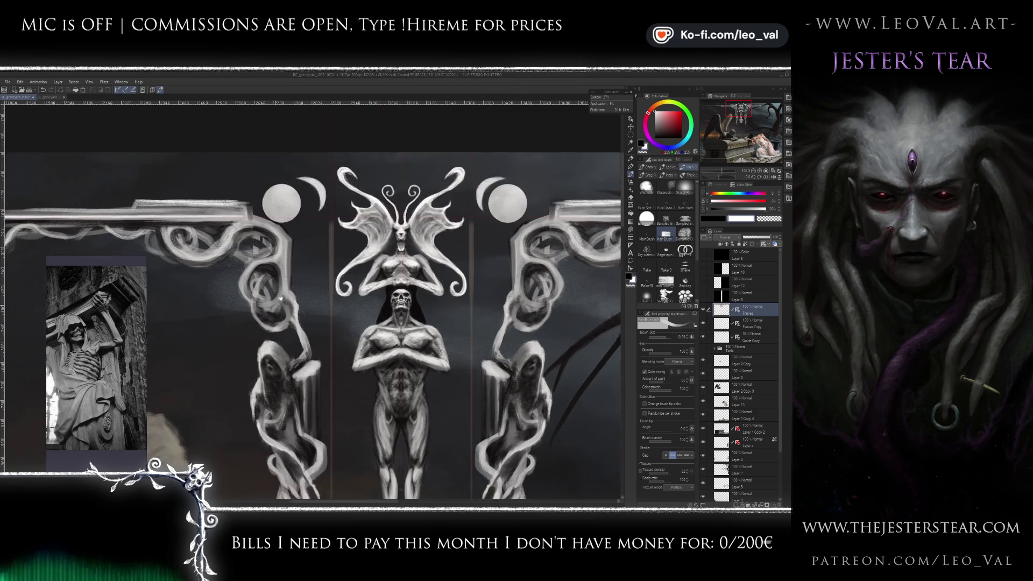
scroll(287, 282, "down", 1)
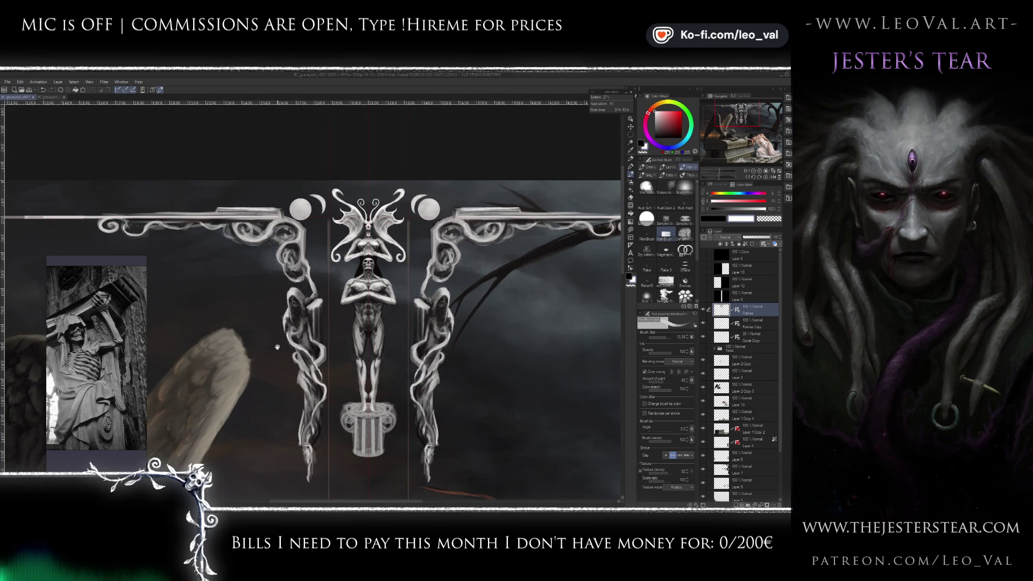
scroll(276, 344, "down", 1)
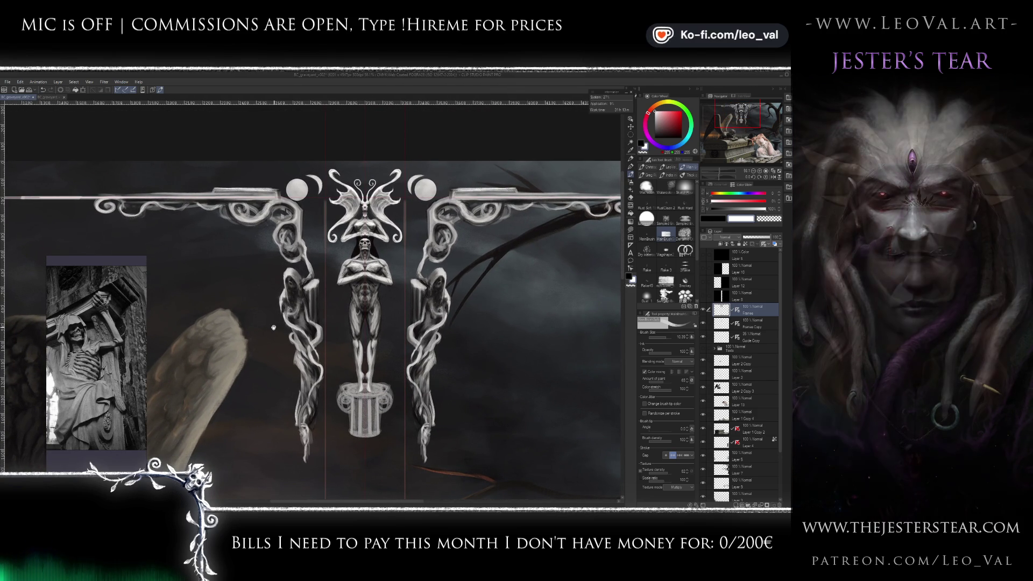
left_click_drag(274, 327, 271, 360)
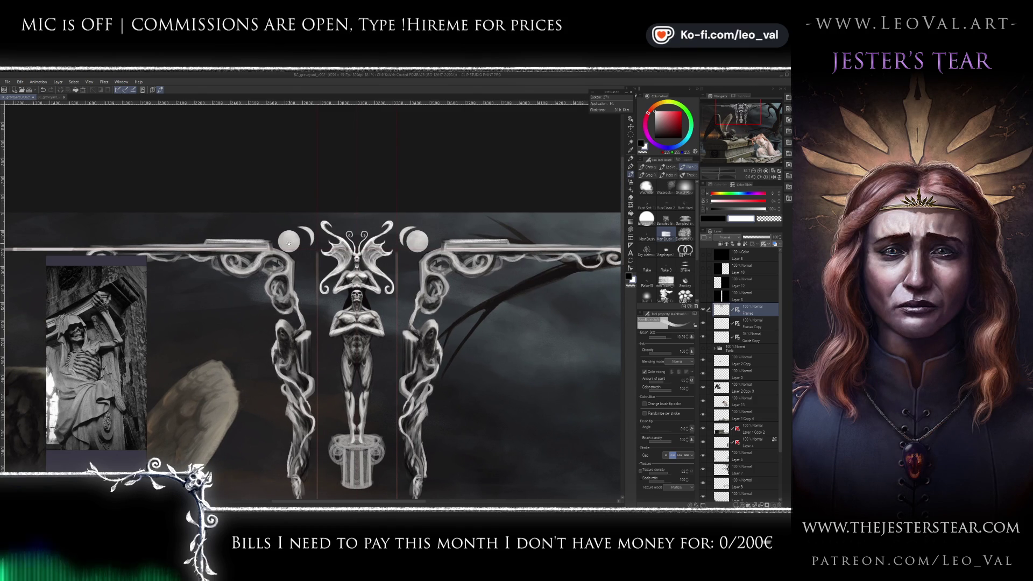
scroll(291, 241, "up", 4)
left_click_drag(303, 239, 255, 272)
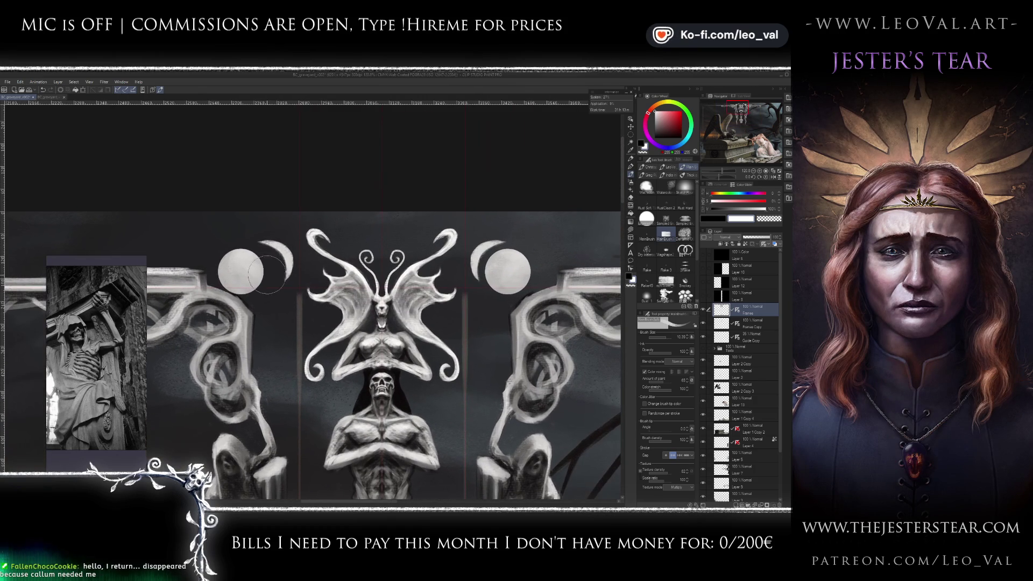
- Compare with Frames toggled off and on, then lasso-select the left moon's edge
key("m")
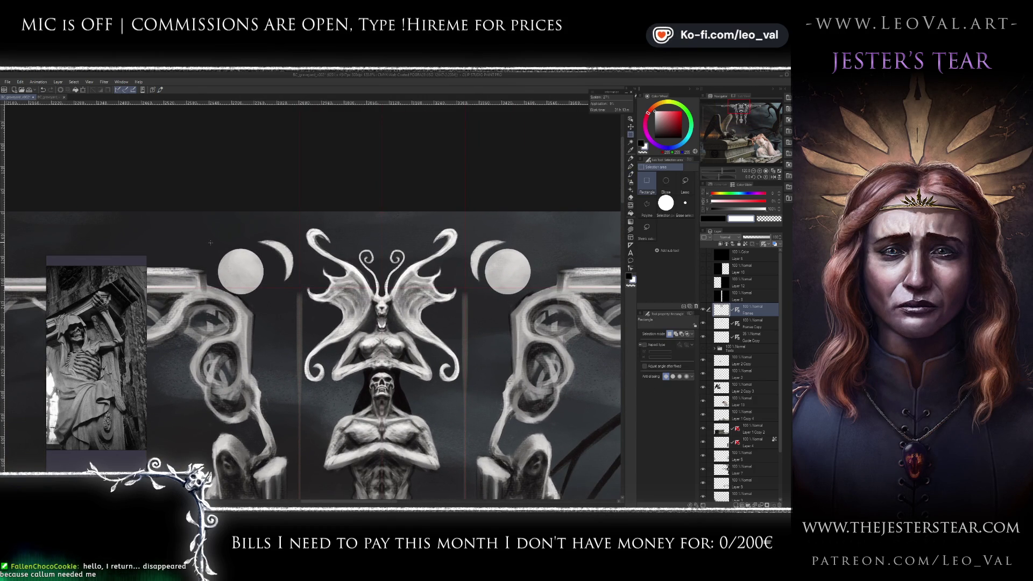
left_click(703, 309)
left_click(703, 310)
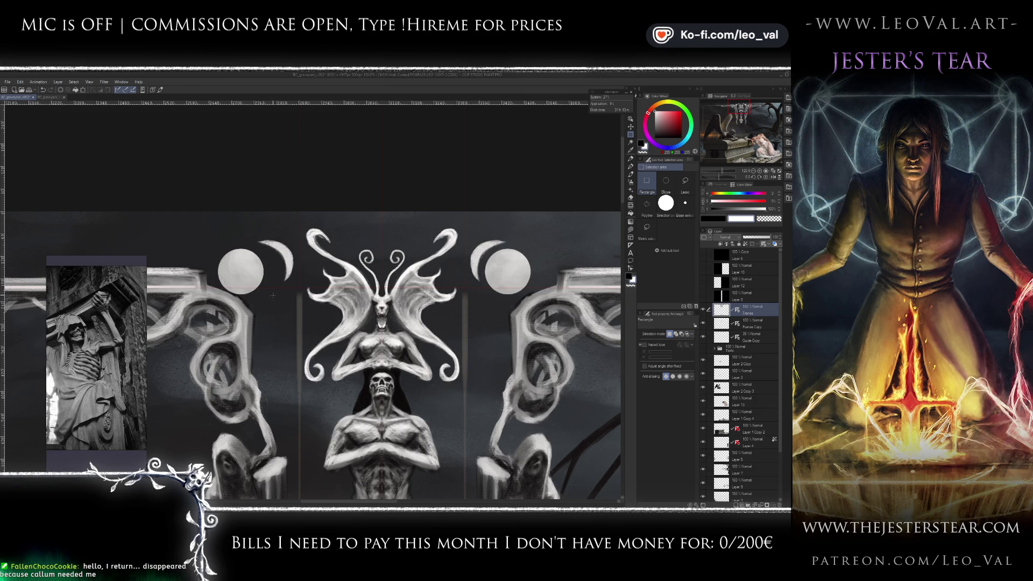
key("m")
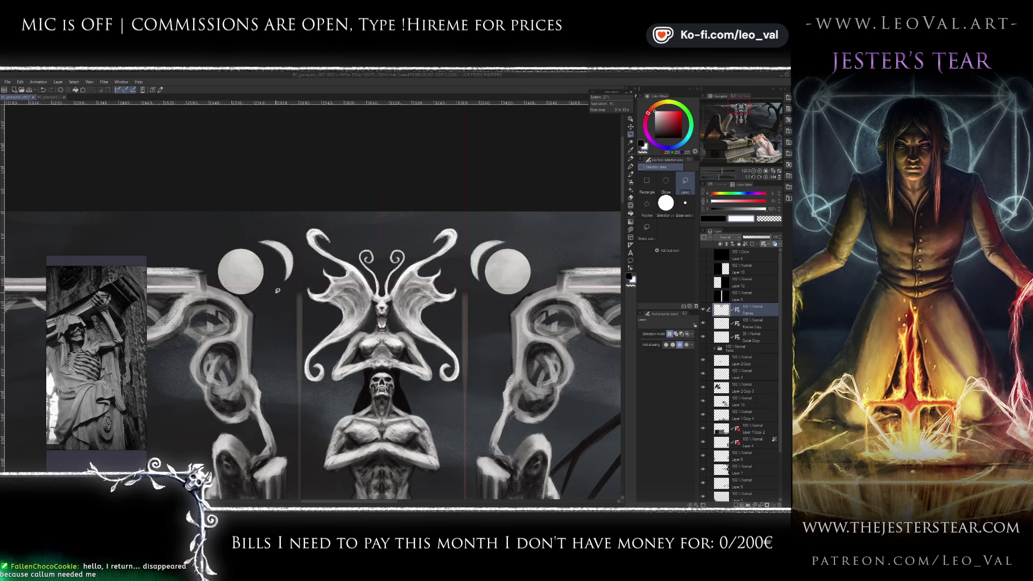
left_click_drag(275, 273, 275, 274)
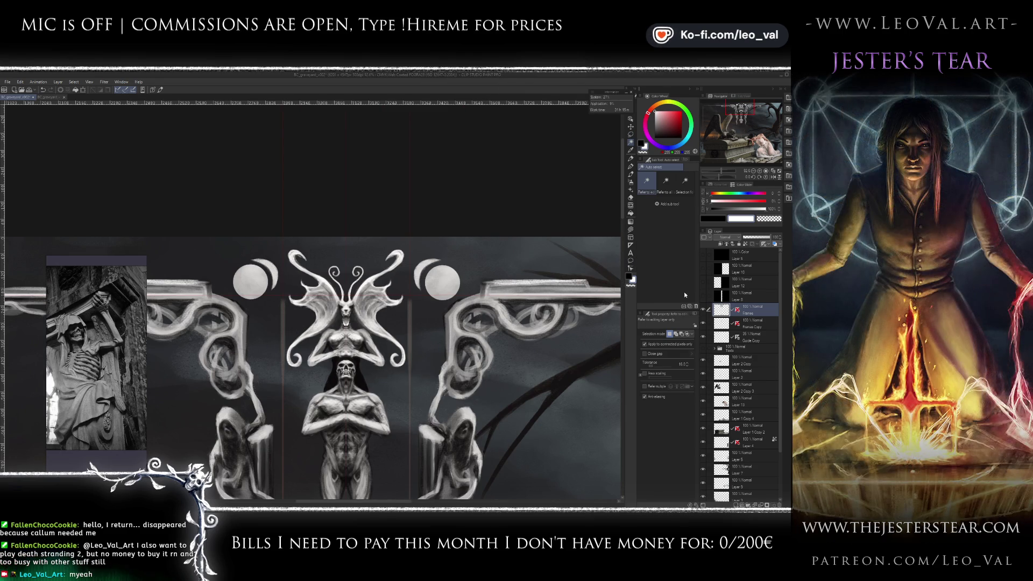
- Toggle the black masks on Layers 8, 12 and 10 on and off, then zoom out
left_click(703, 297)
left_click(704, 297)
left_click(703, 283)
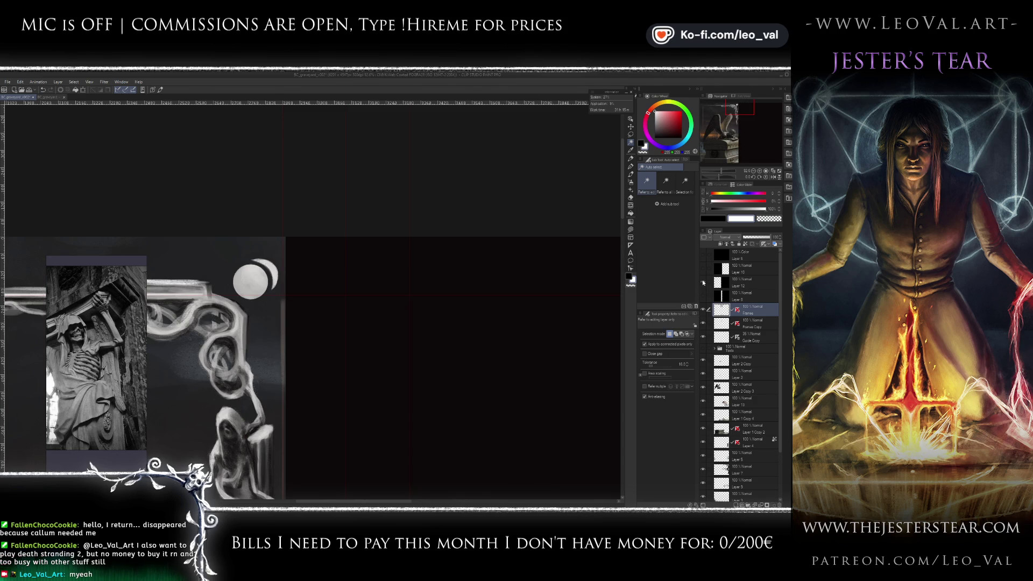
left_click(702, 281)
left_click(703, 269)
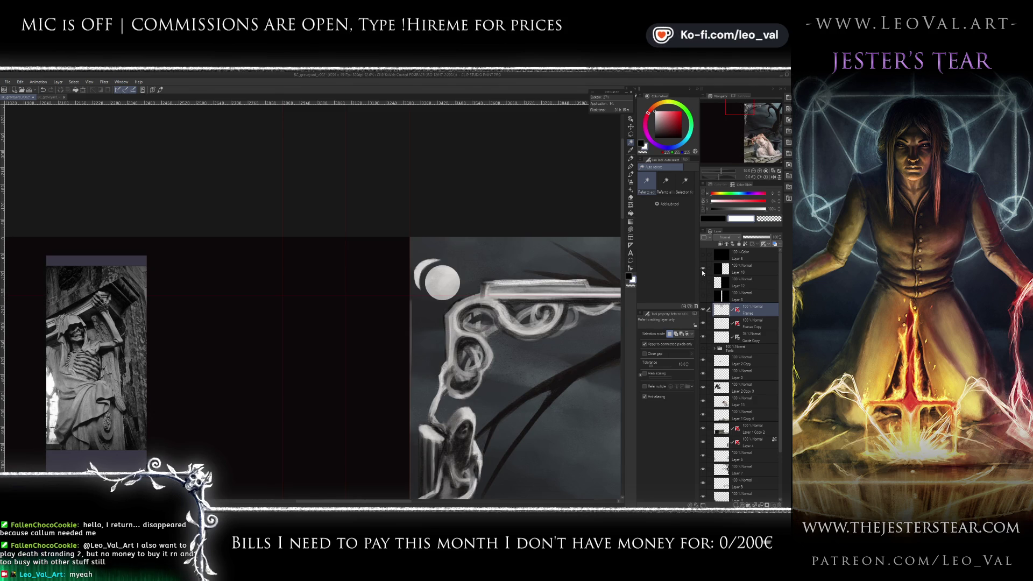
left_click(702, 270)
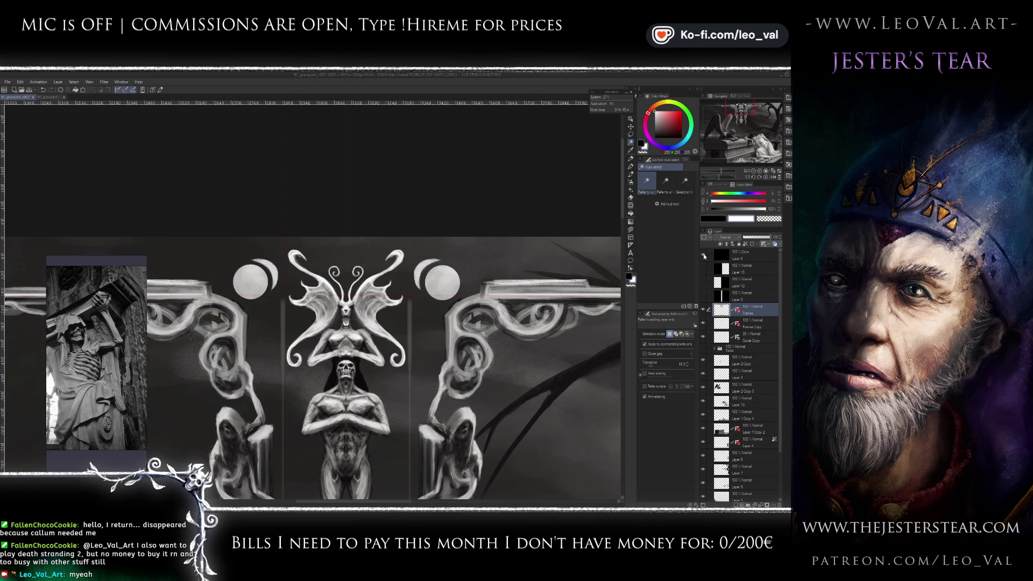
scroll(587, 323, "down", 2)
scroll(582, 314, "down", 3)
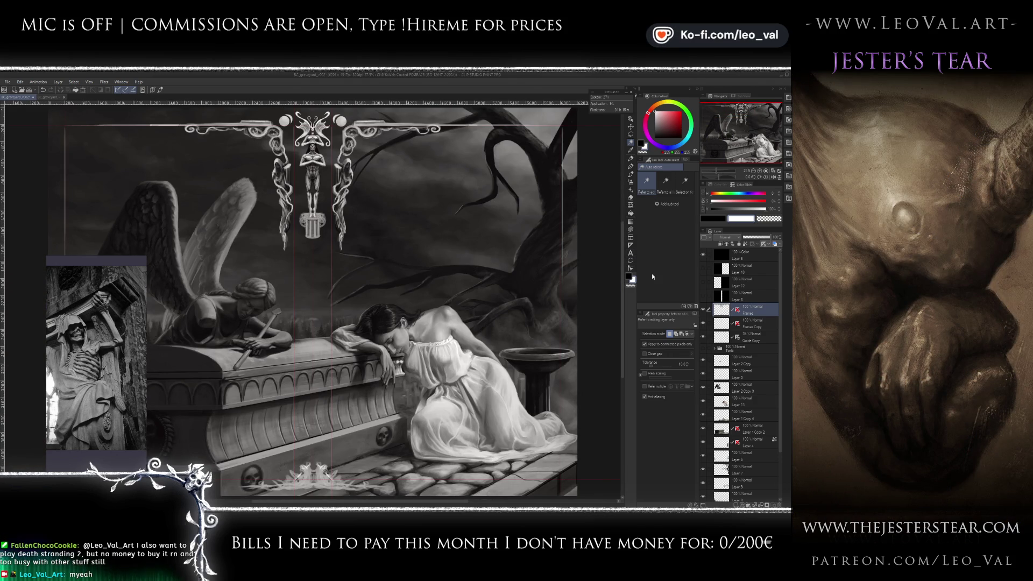
- Close the skeleton reference, then show the Guide Copy guides and the Texts folder
scroll(581, 307, "down", 1)
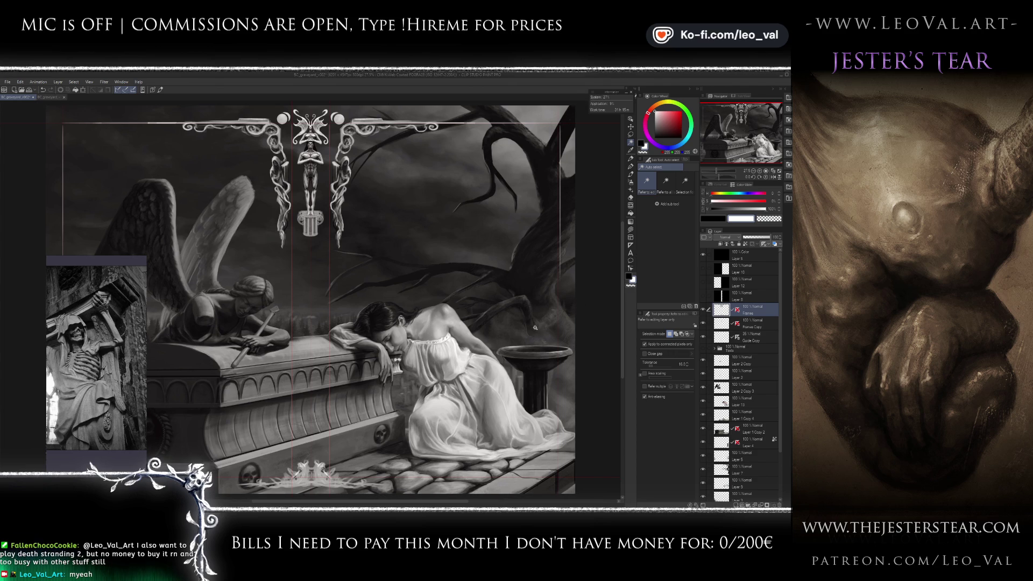
left_click(128, 263)
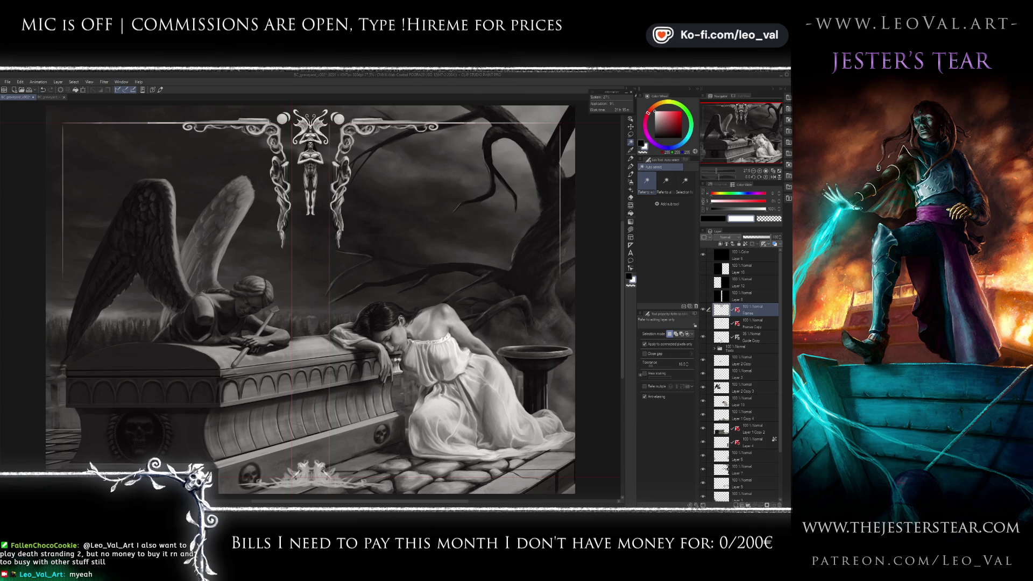
left_click(705, 337)
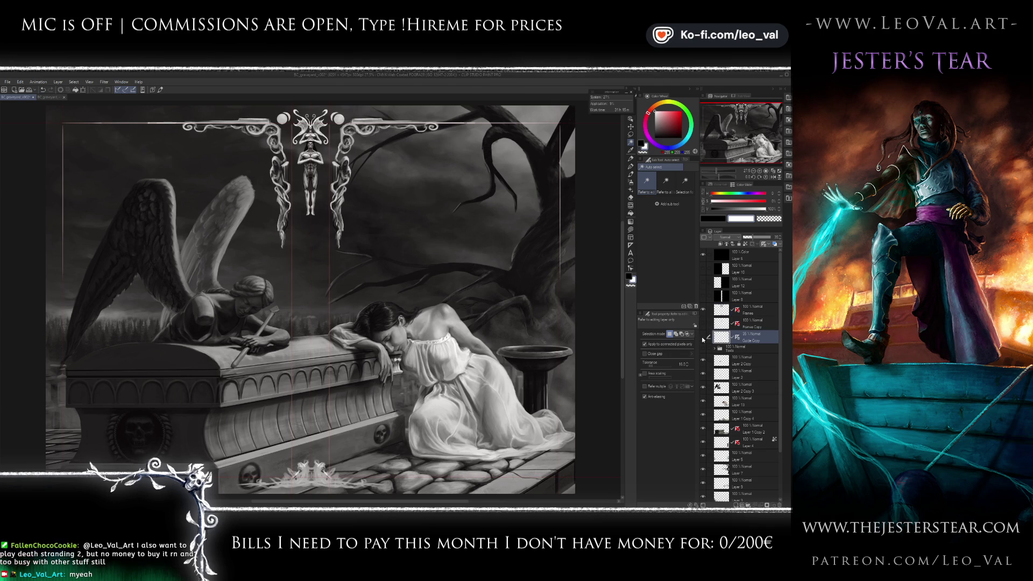
left_click(703, 338)
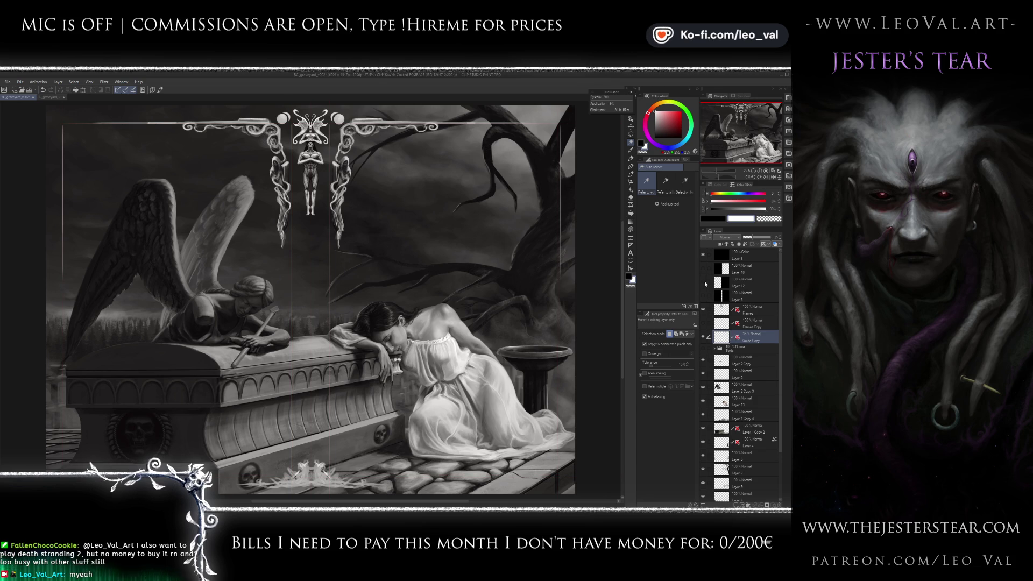
left_click(703, 349)
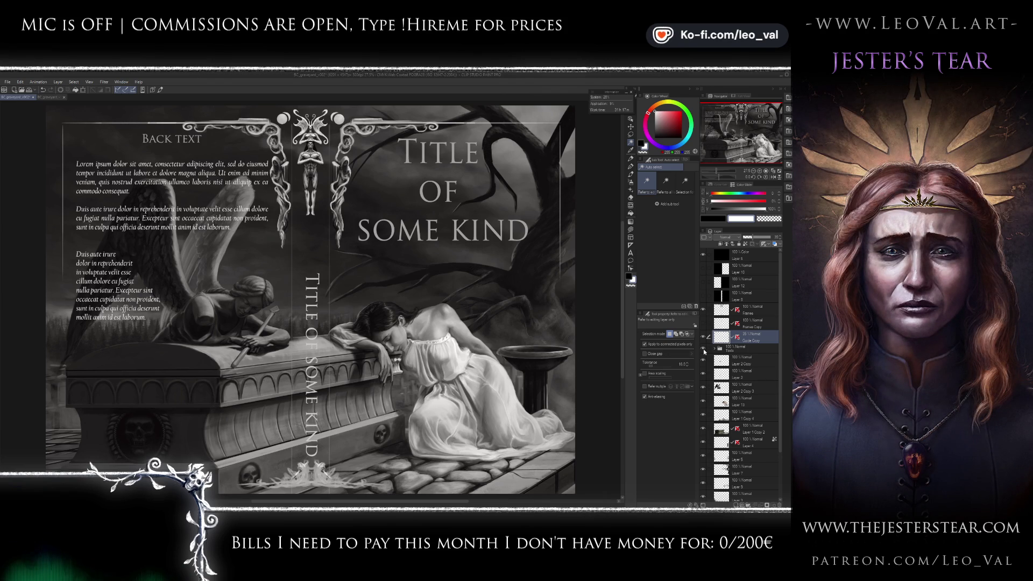
- Hide the grayscale Layer 5, move Frames Copy above Frames, and view the spine bottom
left_click(703, 254)
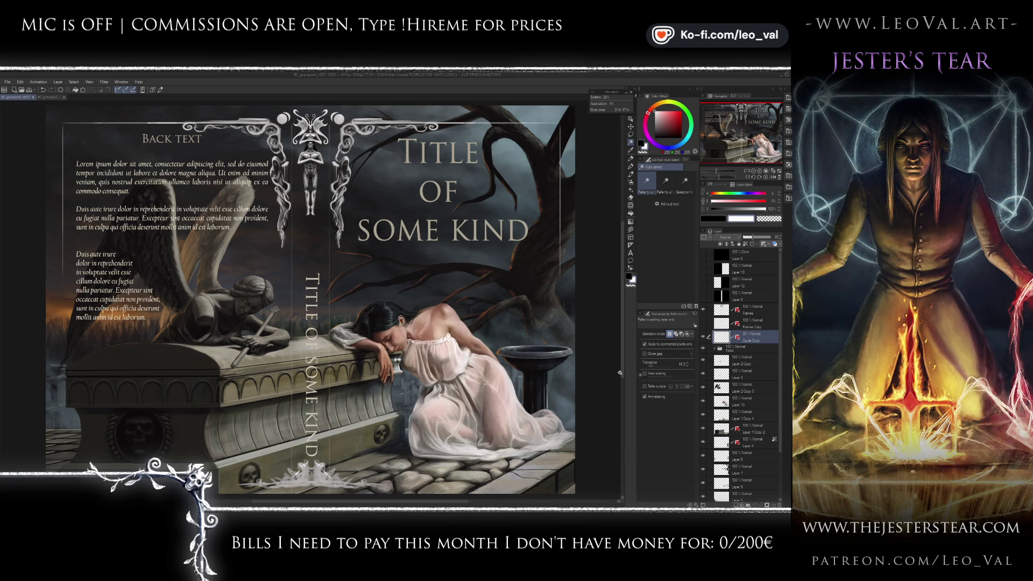
left_click_drag(746, 323, 739, 313)
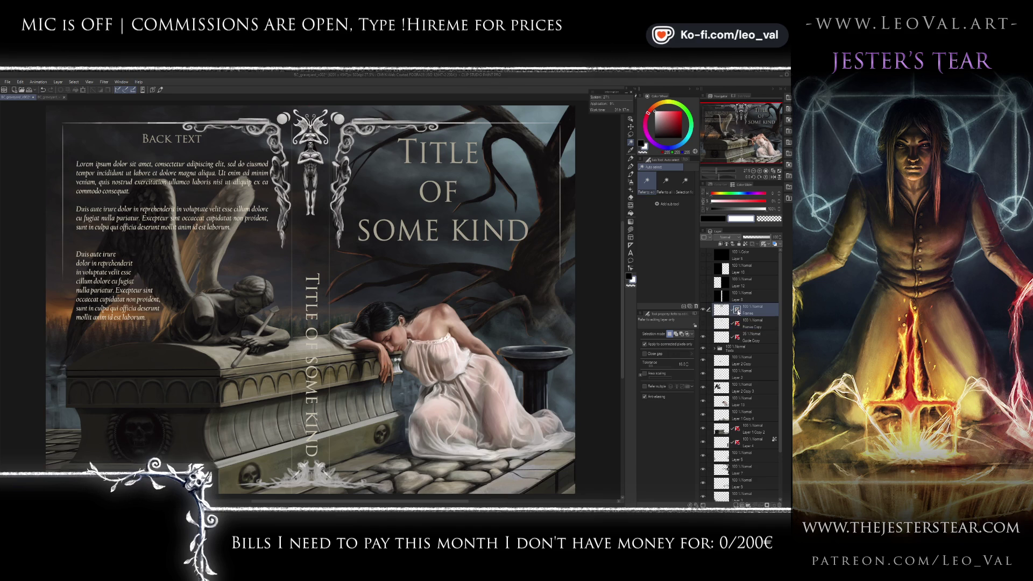
mouse_move(333, 482)
left_mouse_down()
mouse_move(404, 345)
mouse_move(466, 346)
mouse_move(442, 346)
left_mouse_up()
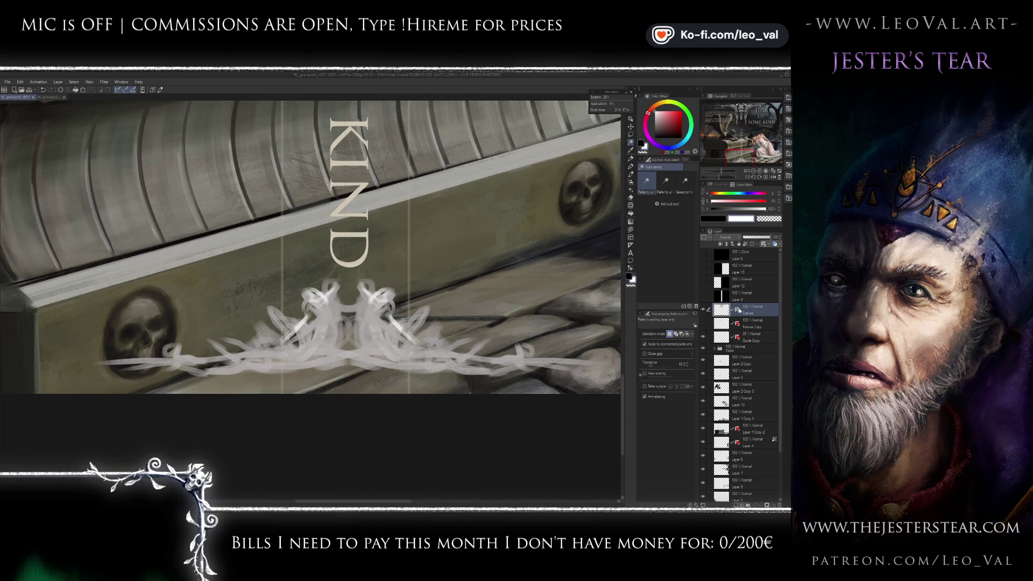
- Select the spine-bottom ornament strip, nudge it slightly left twice, and deselect
key("m")
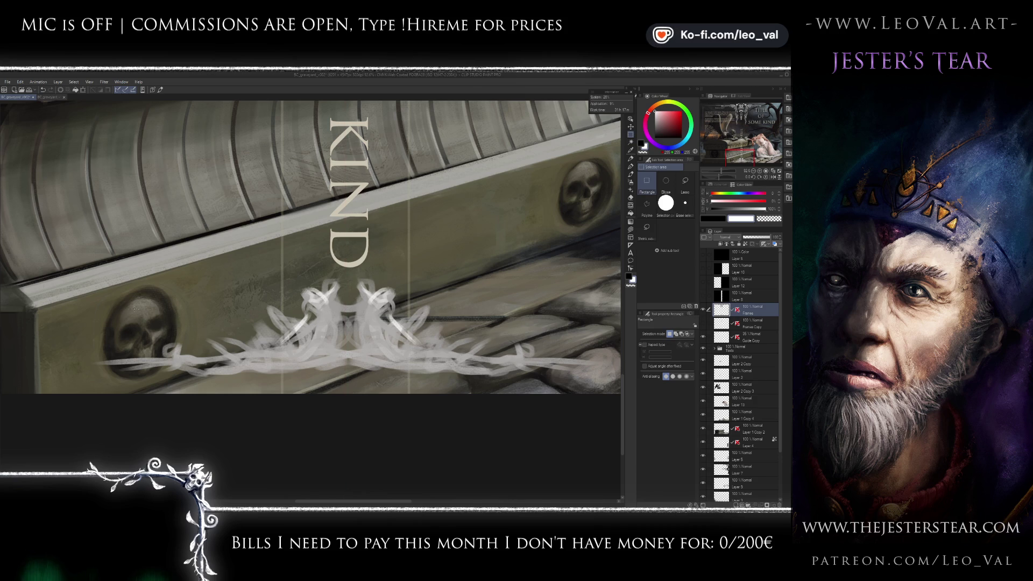
mouse_move(46, 265)
left_mouse_down()
mouse_move(474, 390)
mouse_move(544, 389)
left_mouse_up()
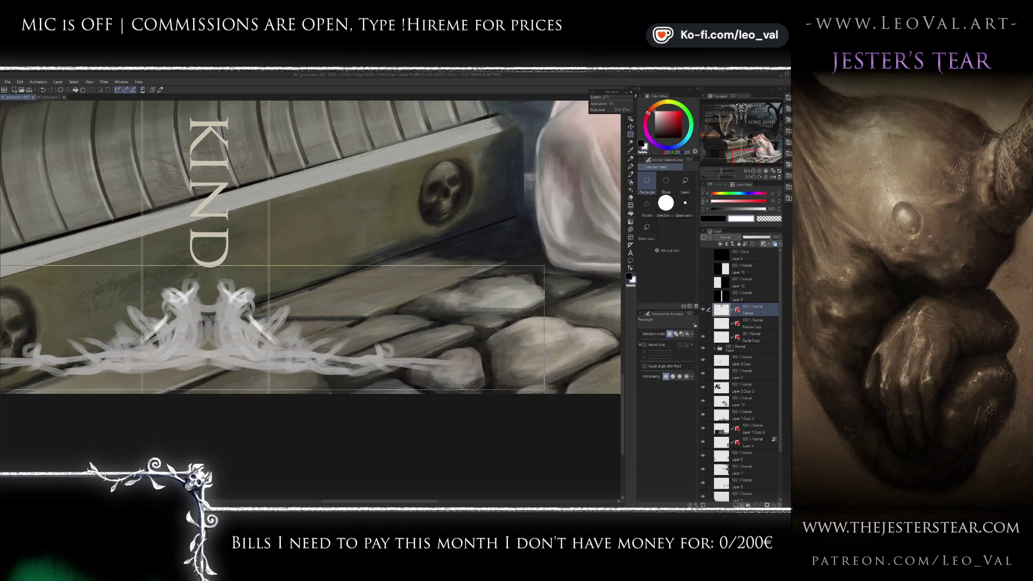
left_click_drag(258, 329, 421, 342)
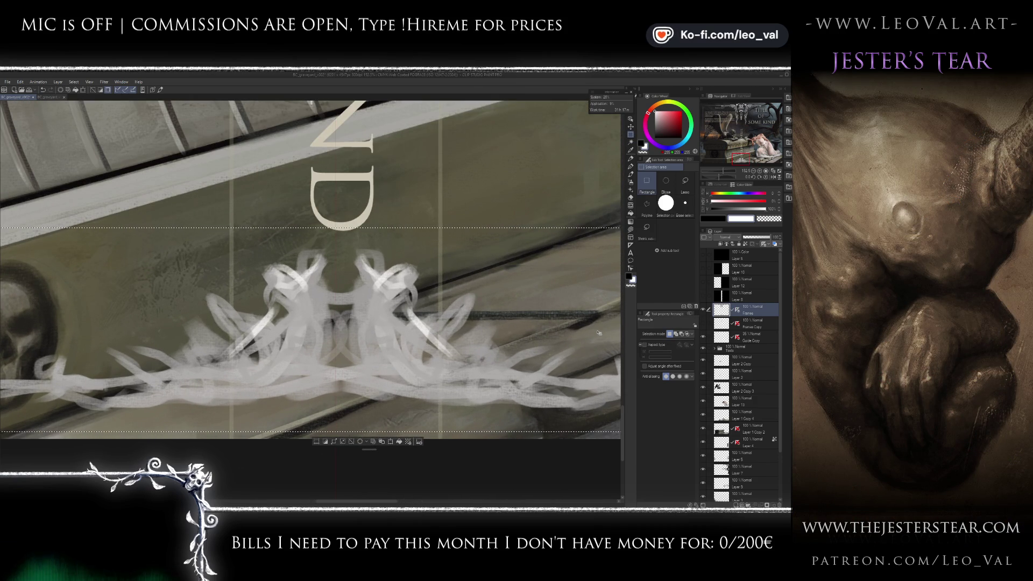
key("Left")
key("Left")
key("Left")
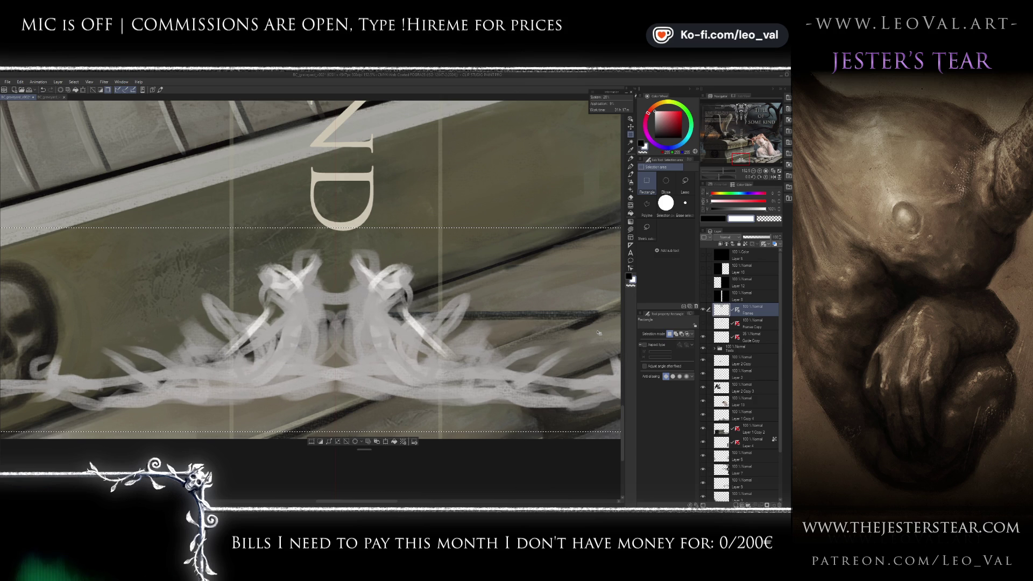
scroll(360, 388, "up", 2)
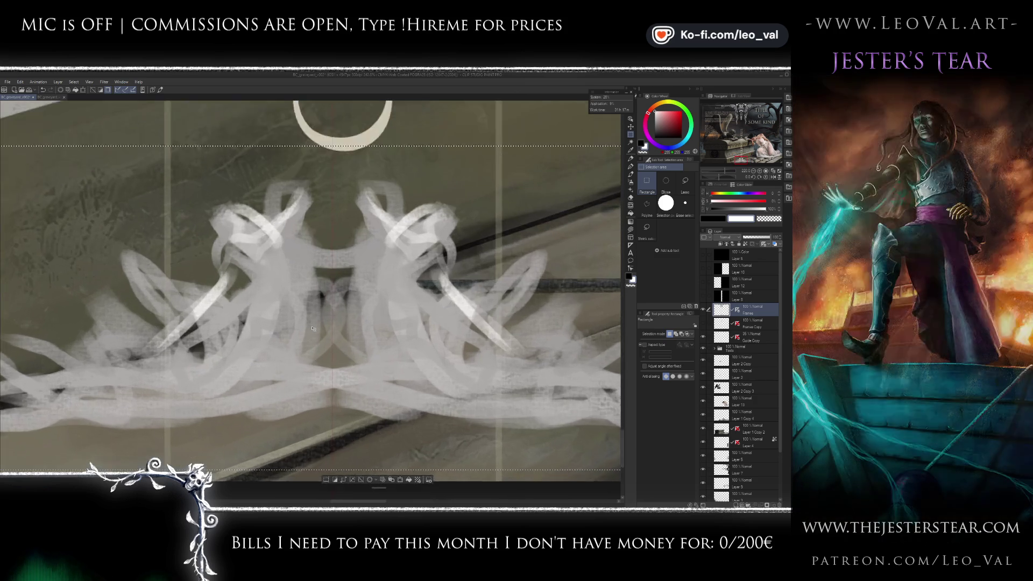
key("Left")
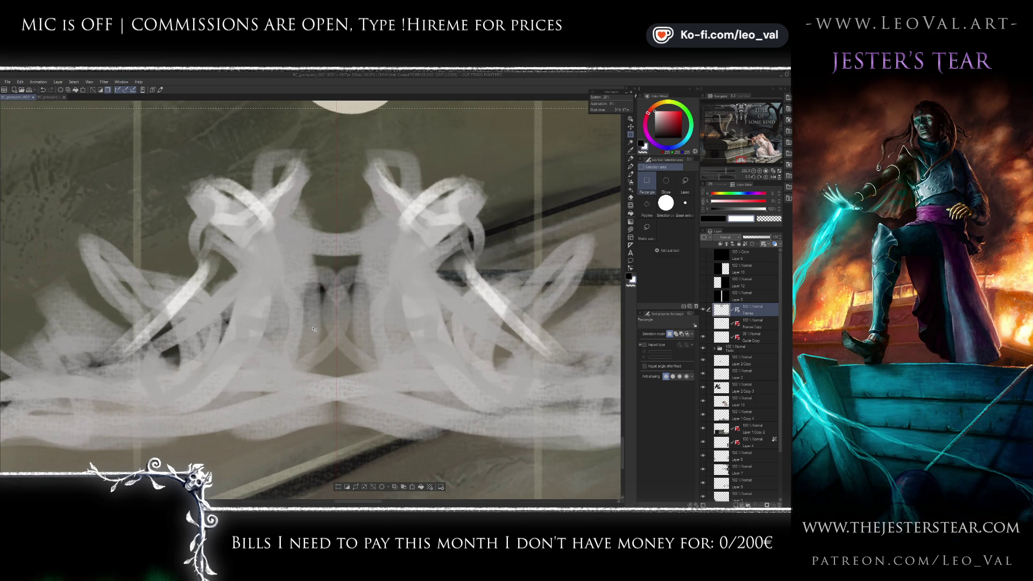
key("ctrl+d")
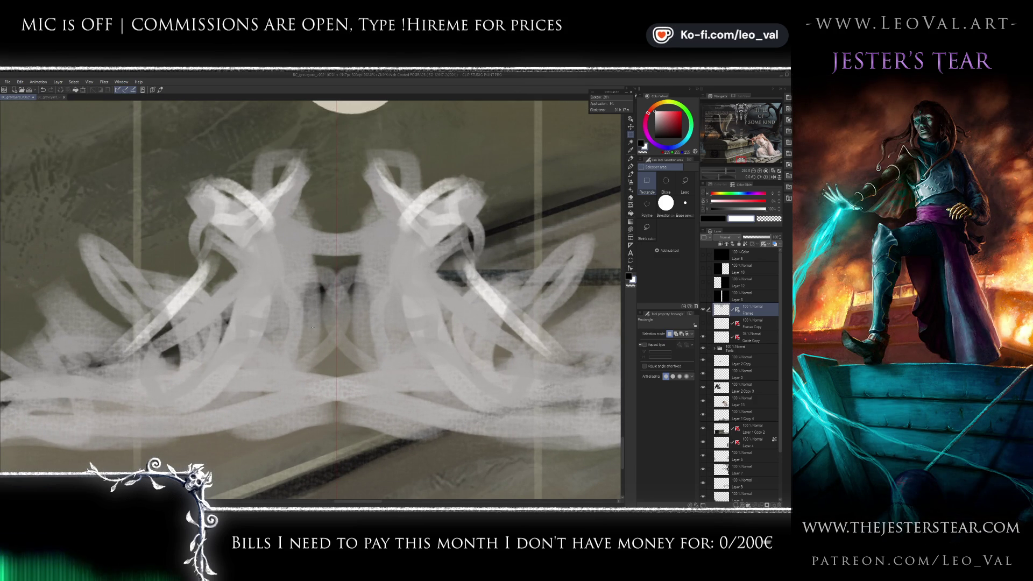
- Return to the brush and sample the ornament's light grey
scroll(423, 229, "down", 2)
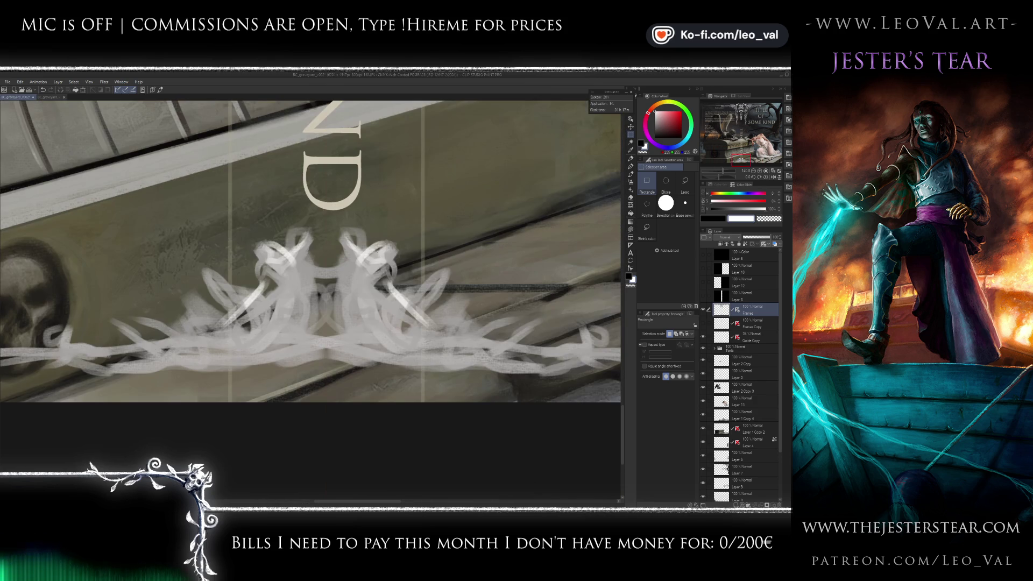
key("b")
left_click(366, 259, "alt")
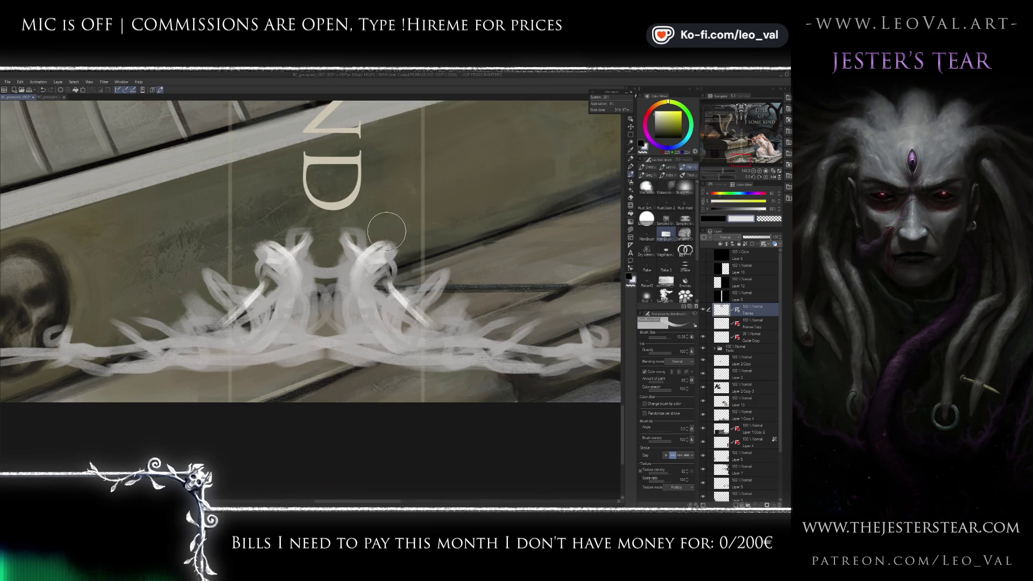
- Shrink the brush and set pure white as the painting colour for refining the ornament
left_click(550, 183, "alt")
key("c")
key("bracketleft")
key("bracketleft")
key("bracketleft")
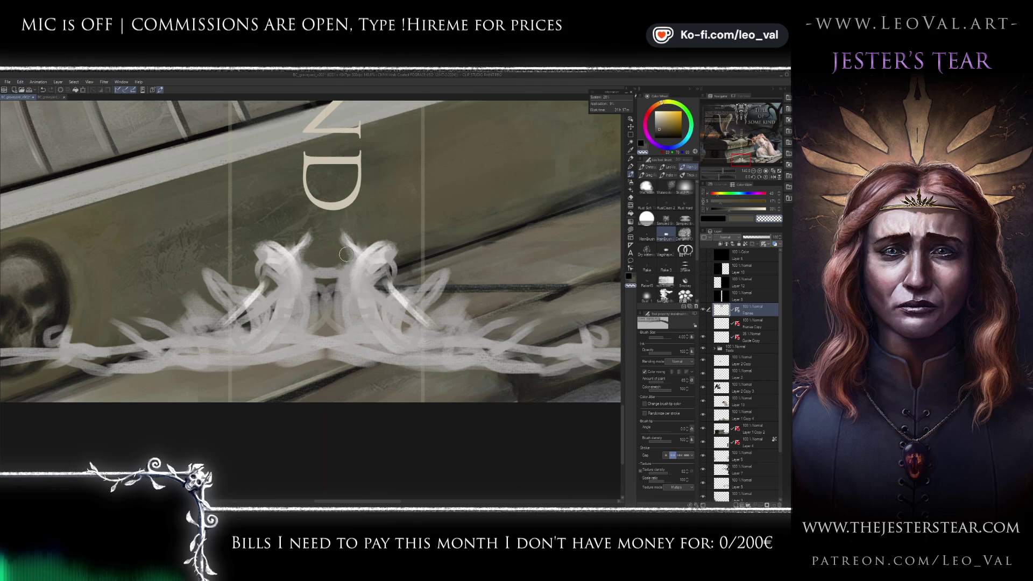
left_click(401, 268, "alt")
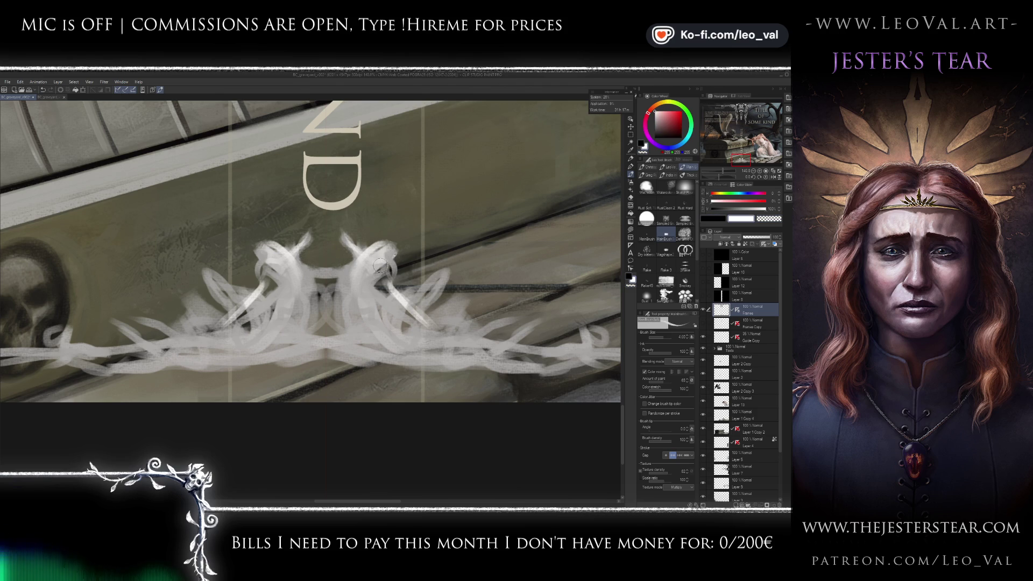
key("x")
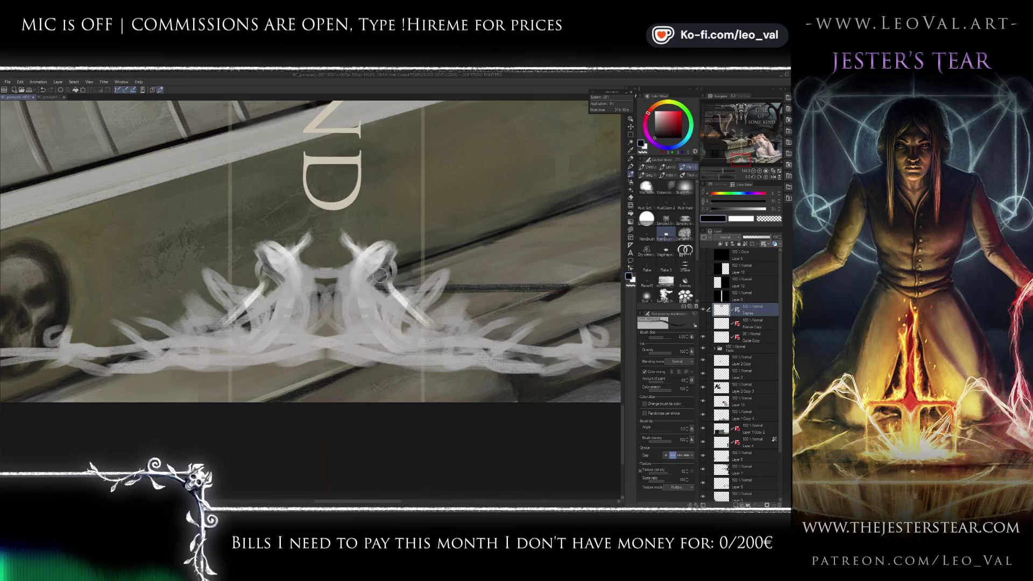
left_click(384, 294, "alt")
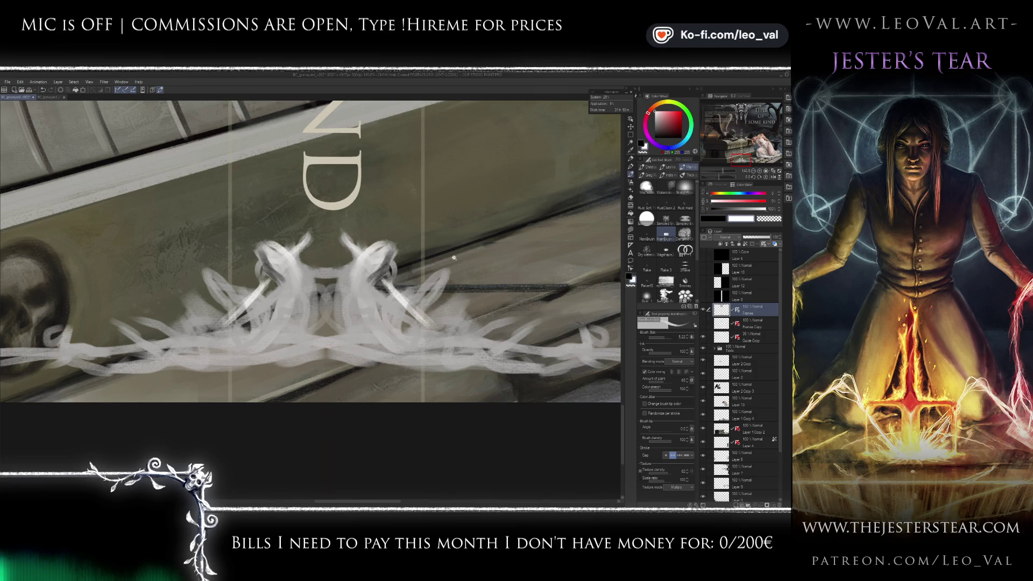
scroll(420, 294, "down", 5)
scroll(422, 299, "up", 2)
scroll(425, 302, "up", 1)
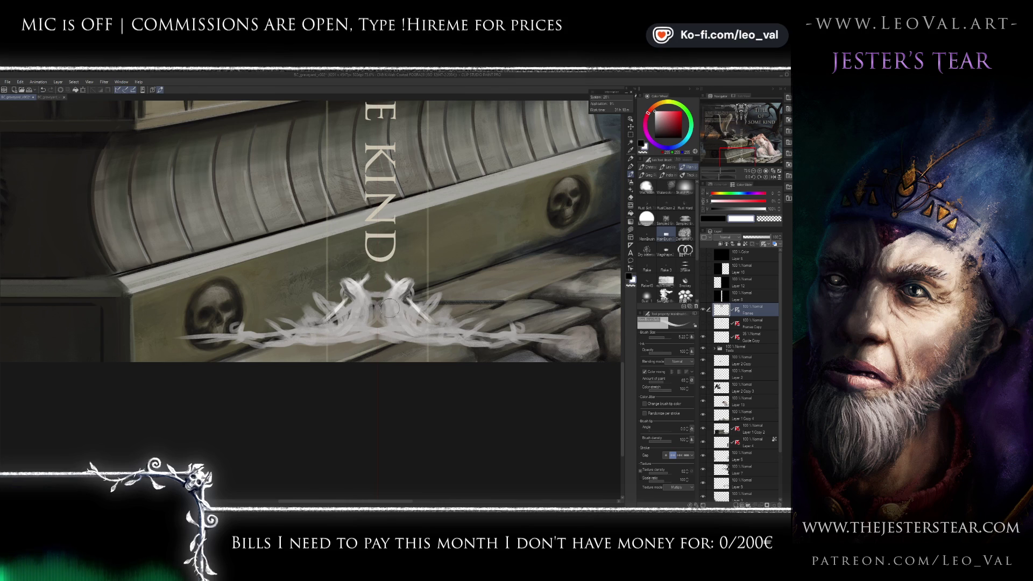
- With a smaller brush, darken the centre of the white flourish in black
key("x")
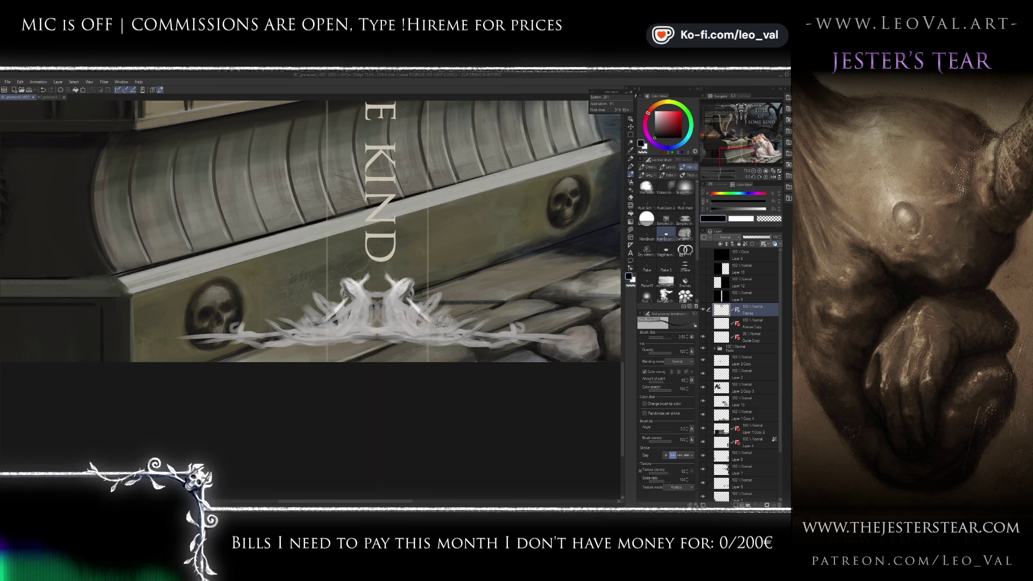
key("bracketleft")
key("x")
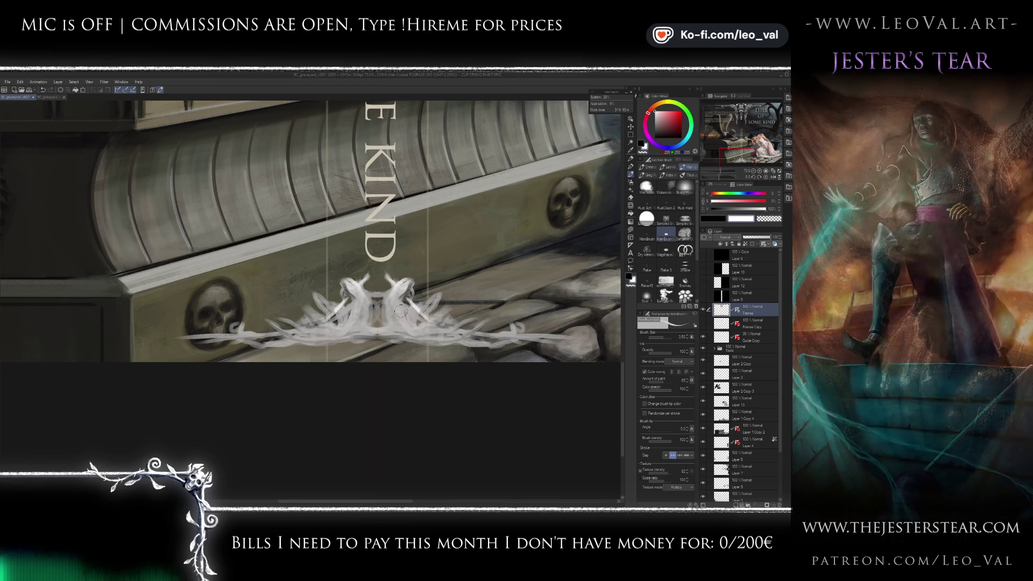
key("x")
mouse_move(398, 277)
left_mouse_down()
mouse_move(376, 304)
mouse_move(399, 323)
mouse_move(357, 331)
mouse_move(414, 336)
mouse_move(311, 334)
left_mouse_up()
key("x")
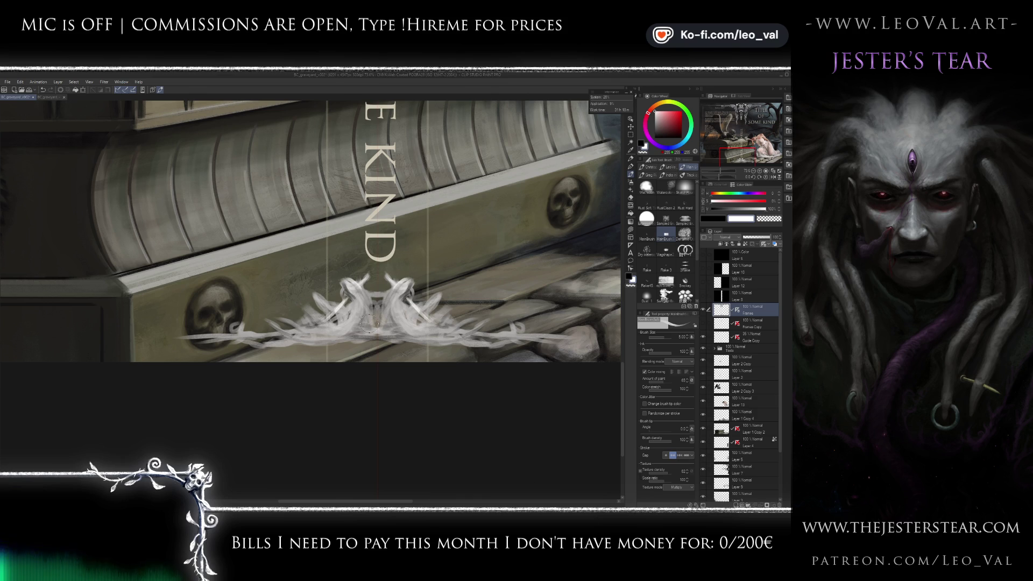
- Paint thin dark accents along the mirrored vine line with a much finer brush
key("x")
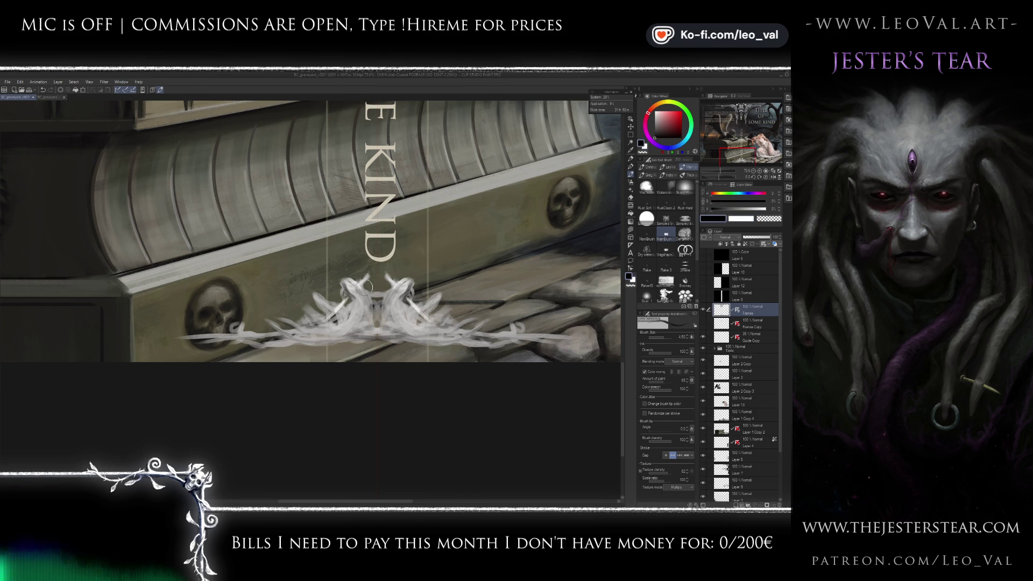
key("bracketleft")
key("bracketleft")
key("bracketleft")
left_click_drag(350, 325, 373, 327)
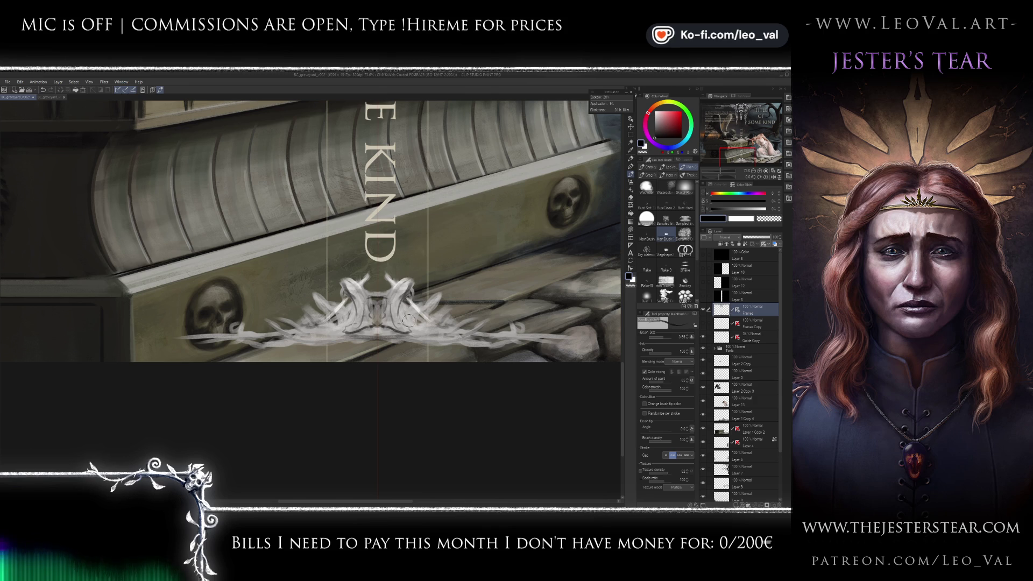
key("bracketright")
key("bracketright")
key("bracketright")
key("bracketleft")
key("bracketleft")
key("bracketleft")
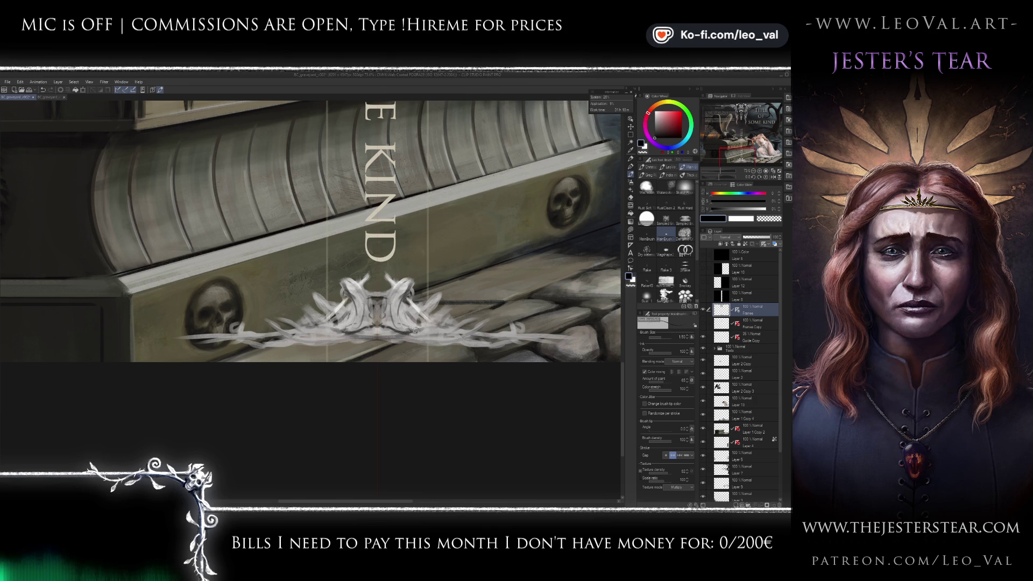
left_click_drag(413, 333, 468, 340)
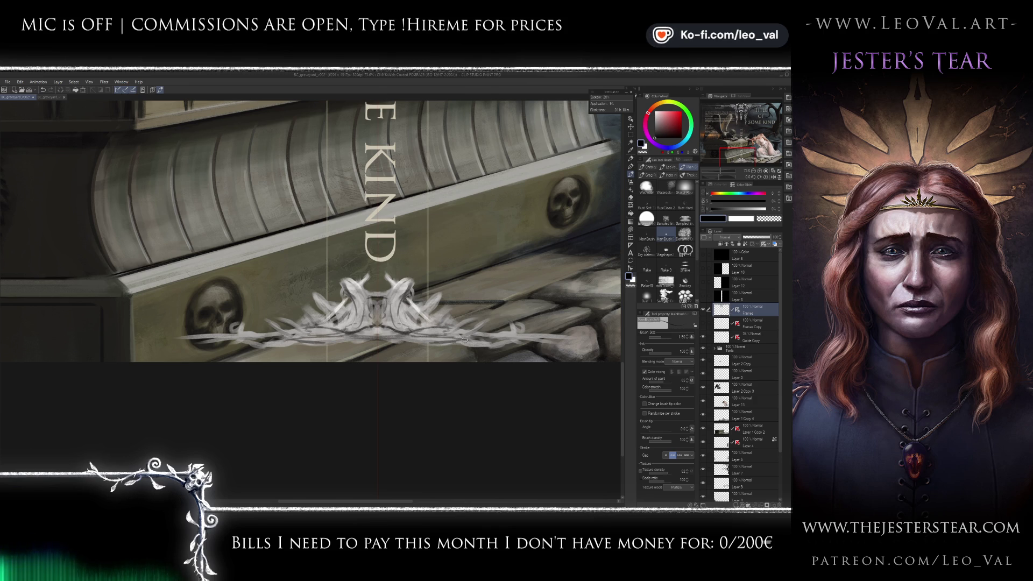
mouse_move(562, 338)
left_mouse_down()
mouse_move(510, 336)
mouse_move(525, 330)
mouse_move(425, 342)
mouse_move(566, 338)
left_mouse_up()
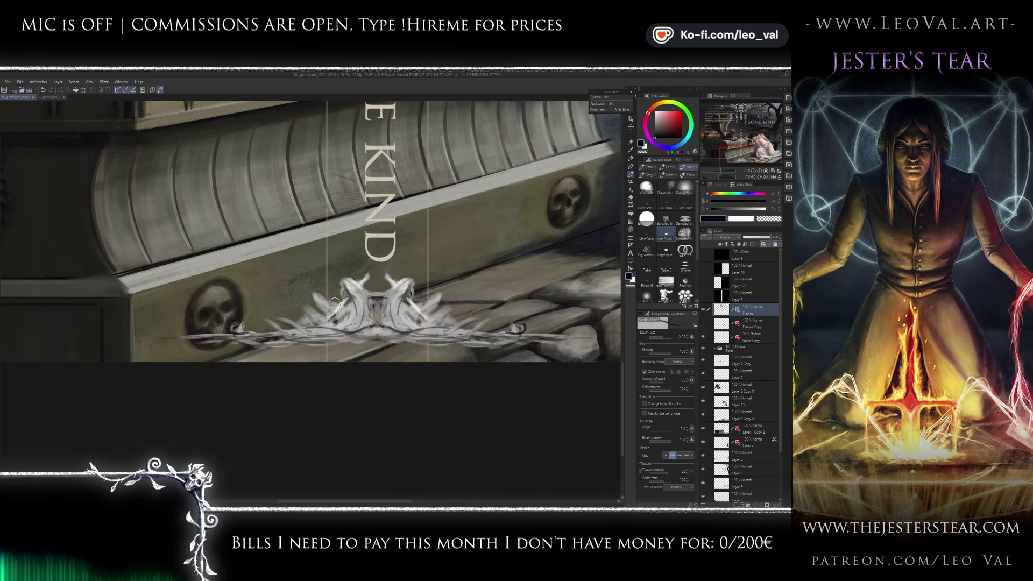
- Build up soft white mirrored swirls in the ornament under KIND
key("x")
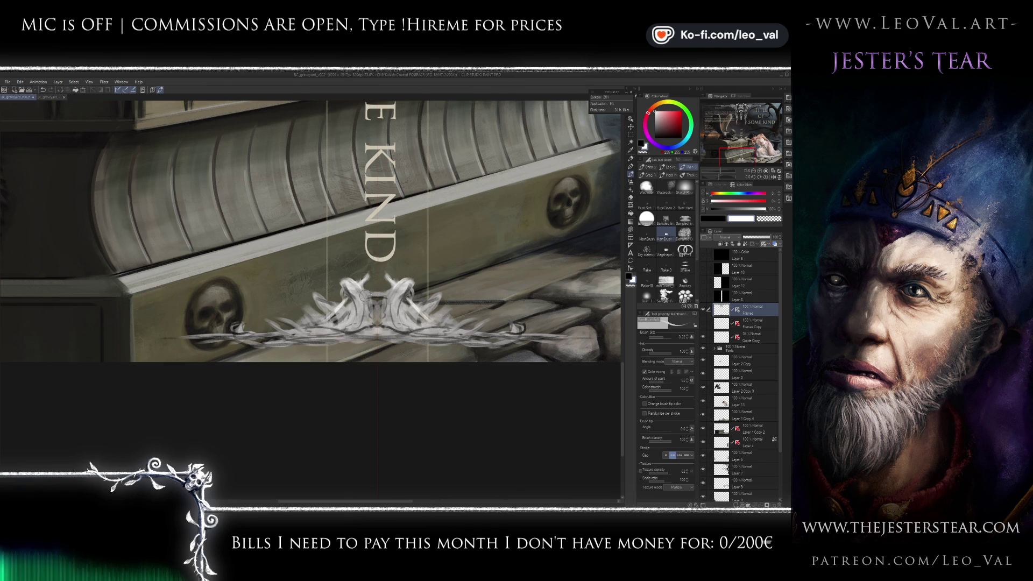
key("x")
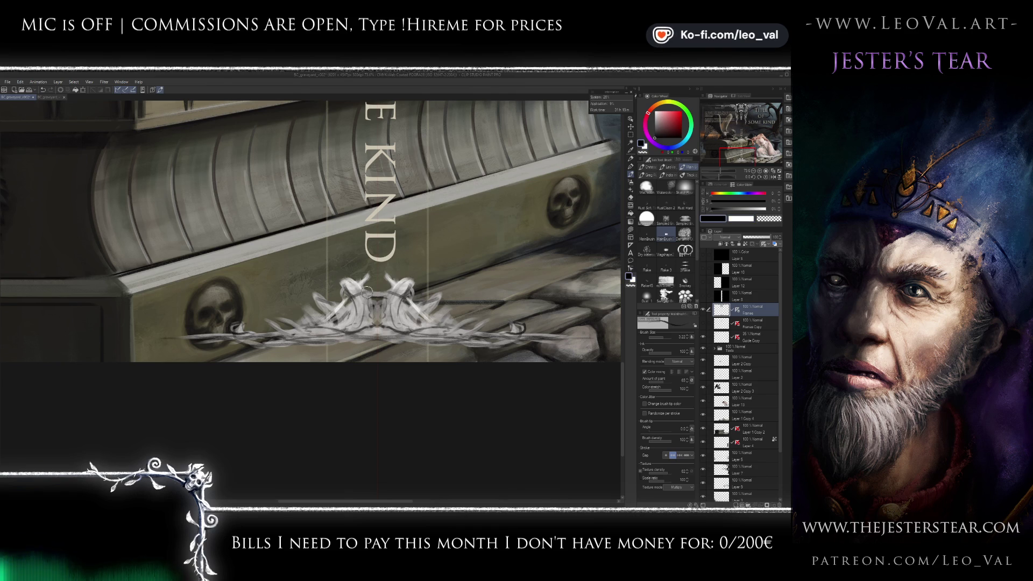
key("x")
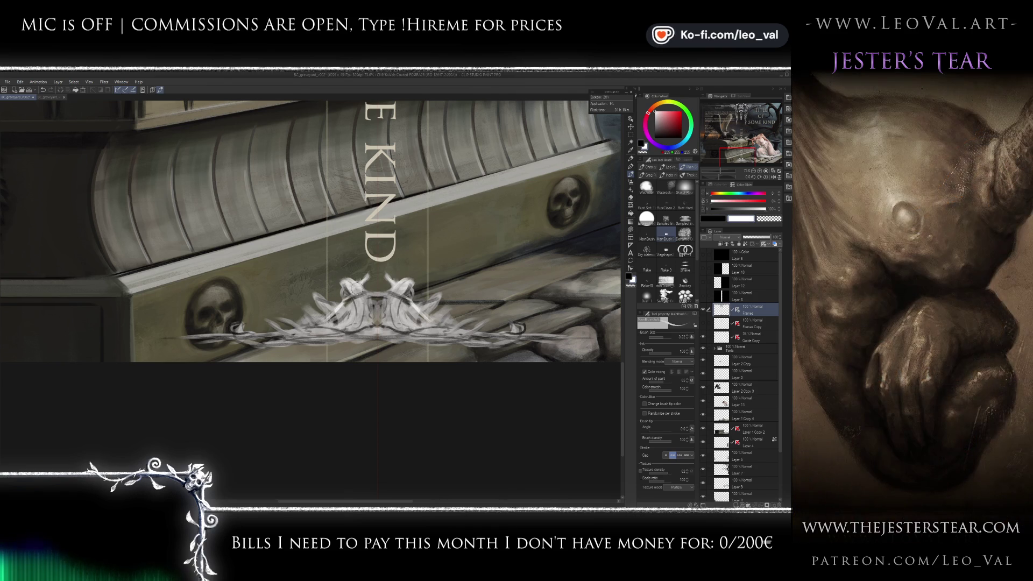
scroll(358, 331, "down", 3)
scroll(302, 404, "up", 3)
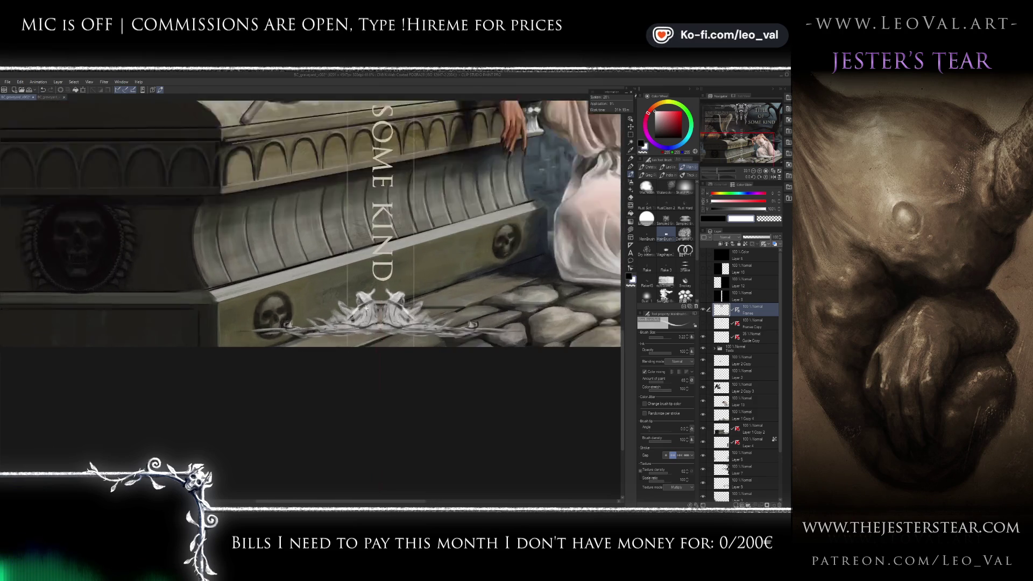
left_click_drag(361, 296, 388, 285)
left_click_drag(157, 342, 357, 341)
mouse_move(189, 334)
left_mouse_down()
mouse_move(376, 323)
mouse_move(397, 331)
mouse_move(376, 280)
left_mouse_up()
left_click_drag(382, 334, 555, 333)
mouse_move(361, 293)
left_mouse_down()
mouse_move(371, 275)
mouse_move(415, 269)
left_mouse_up()
- Select the ornament area, nudge it slightly left, and deselect
key("ctrl+shift+d")
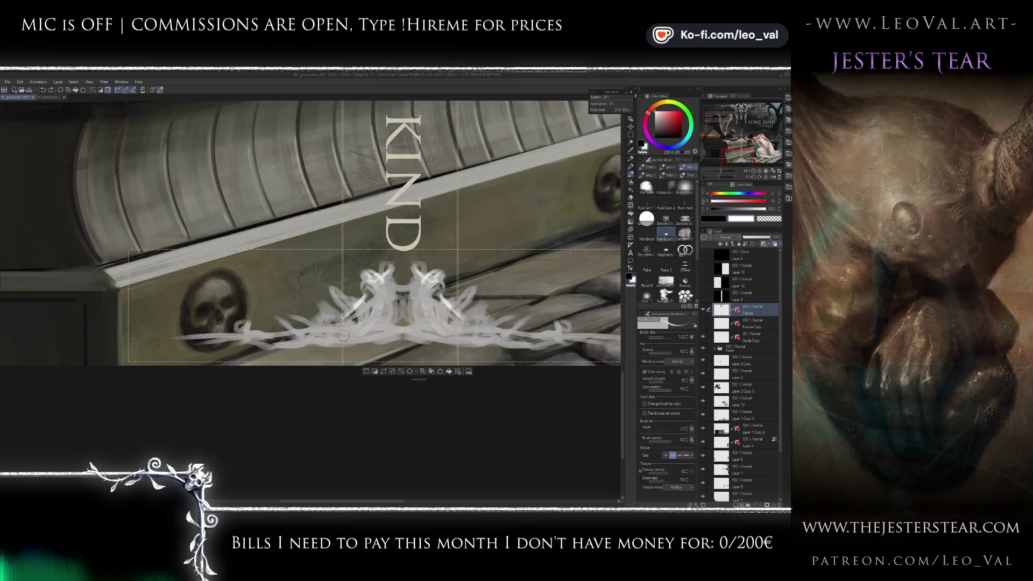
key("Left")
key("Left")
key("Left")
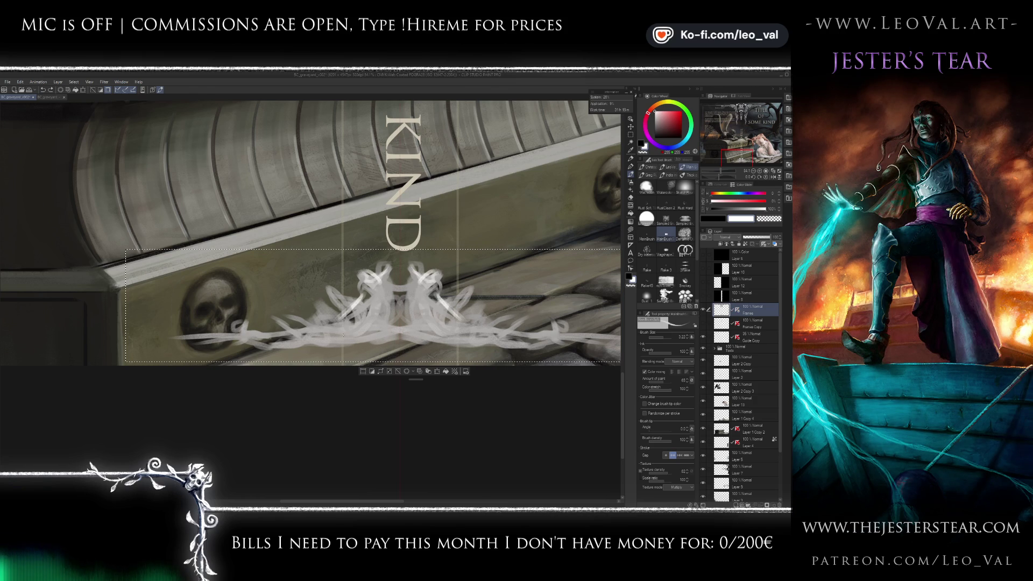
key("ctrl+d")
left_click_drag(343, 335, 297, 349)
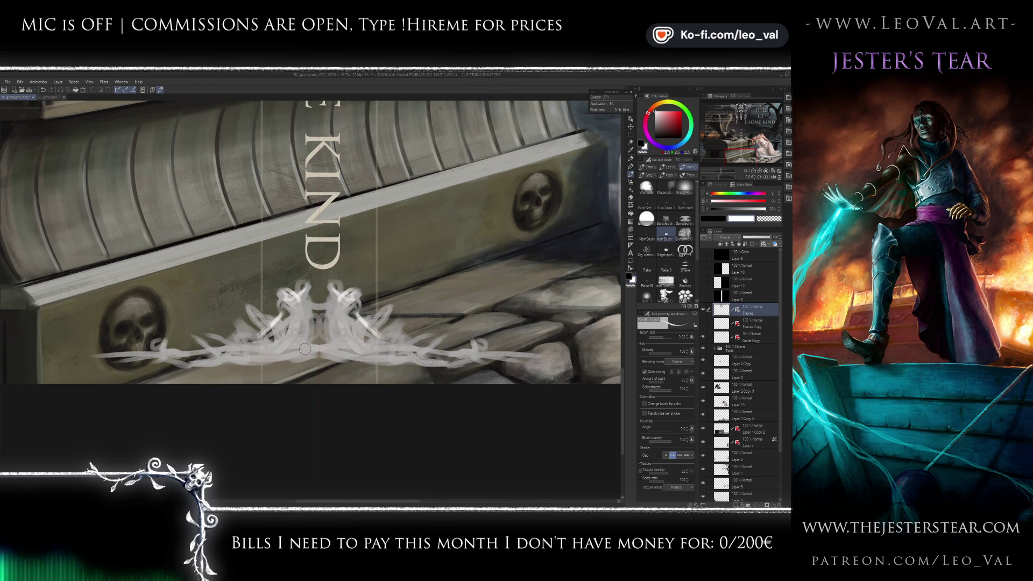
scroll(330, 327, "down", 3)
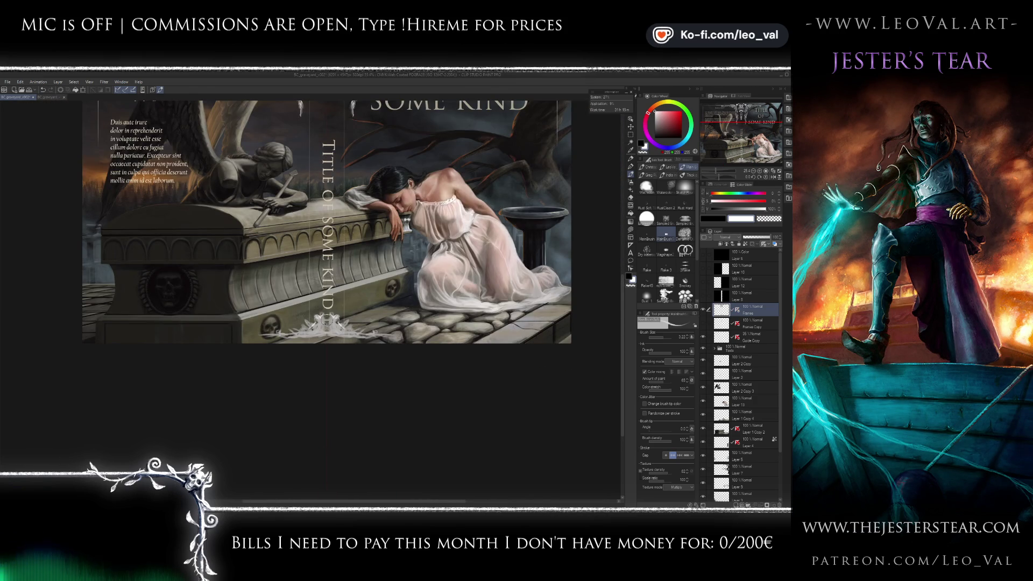
- Cut the spine-bottom ornament out, paste it back, and merge it into the Frames layer
key("m")
left_click_drag(233, 303, 420, 347)
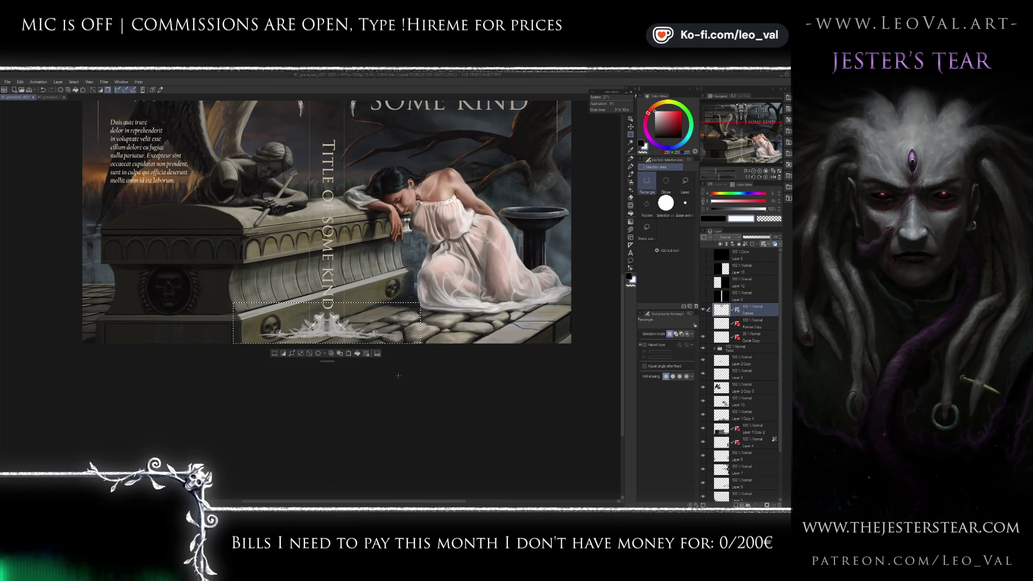
key("Delete")
key("ctrl+v")
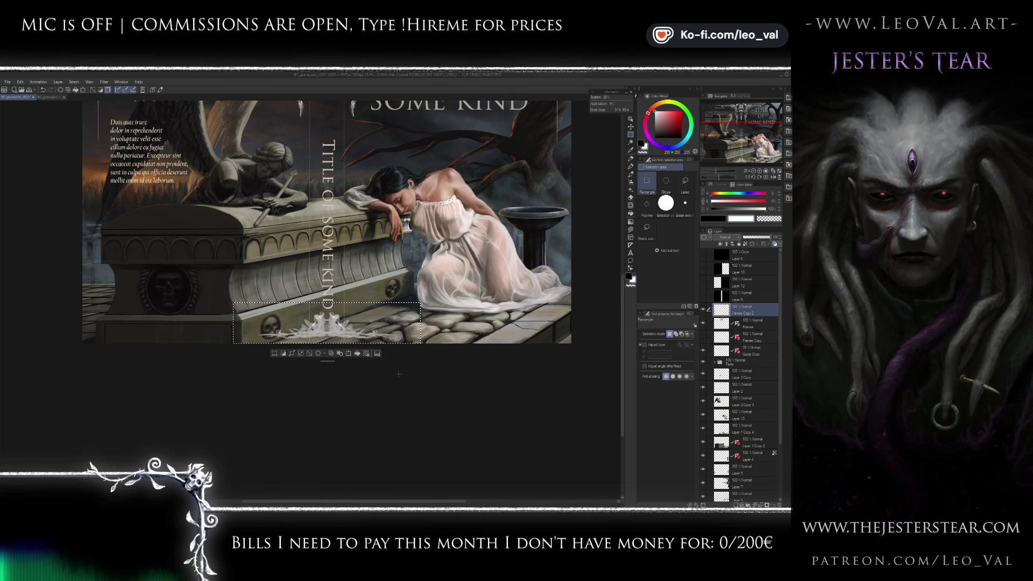
key("ctrl+e")
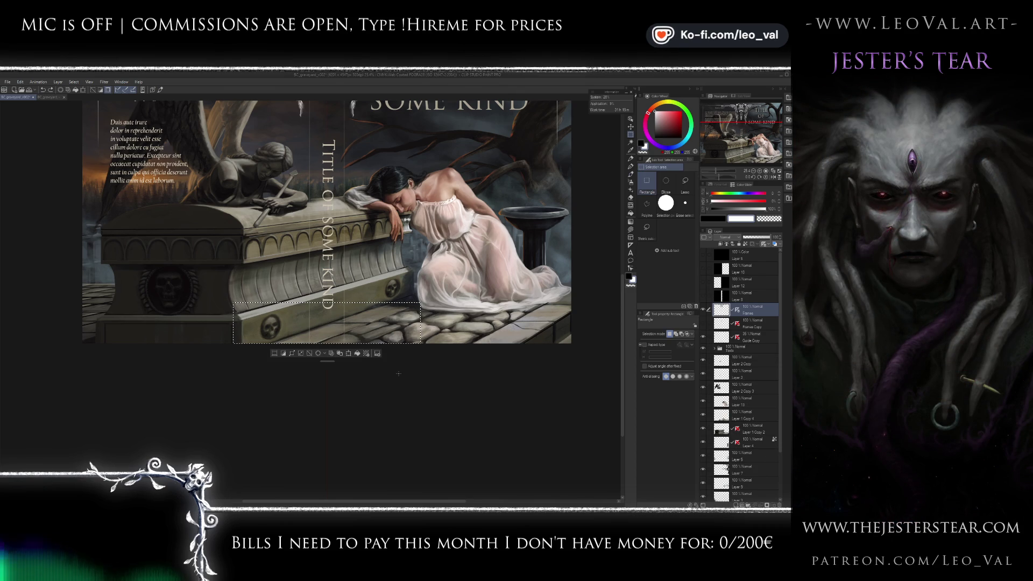
key("ctrl+d")
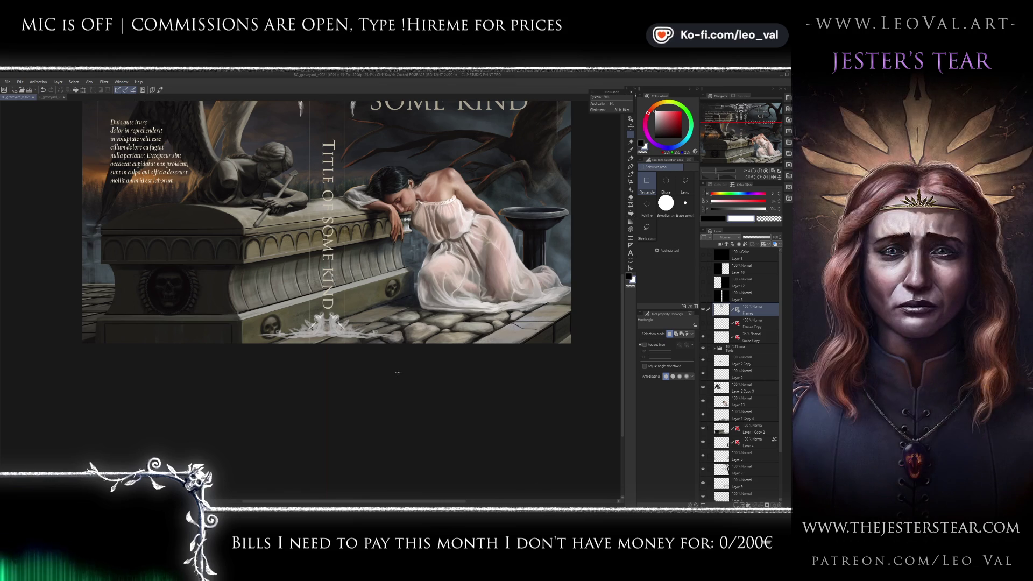
key("ctrl+v")
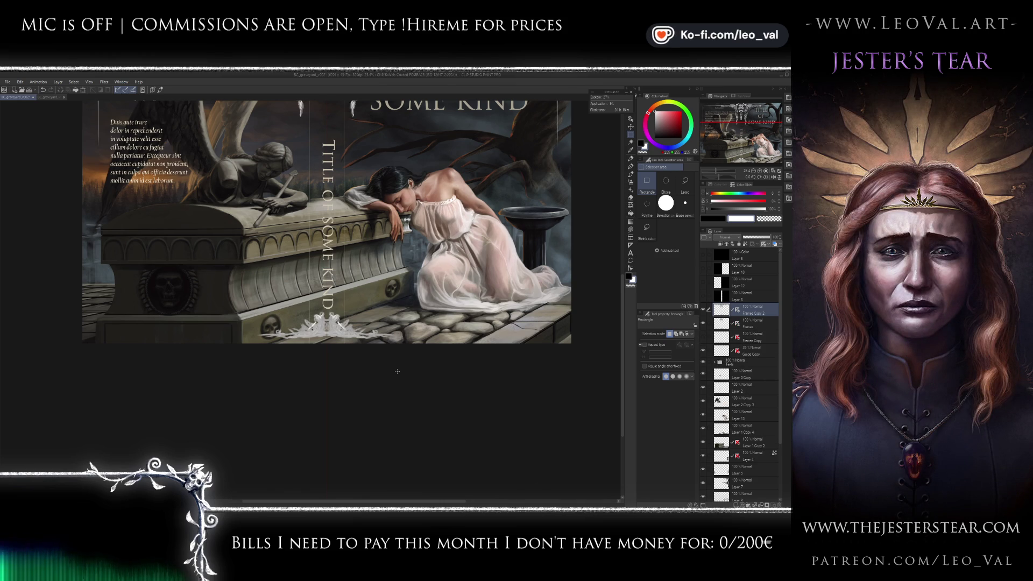
- Return to the Frames Copy 2 layer and zoom in on the spine bottom
scroll(371, 265, "down", 3)
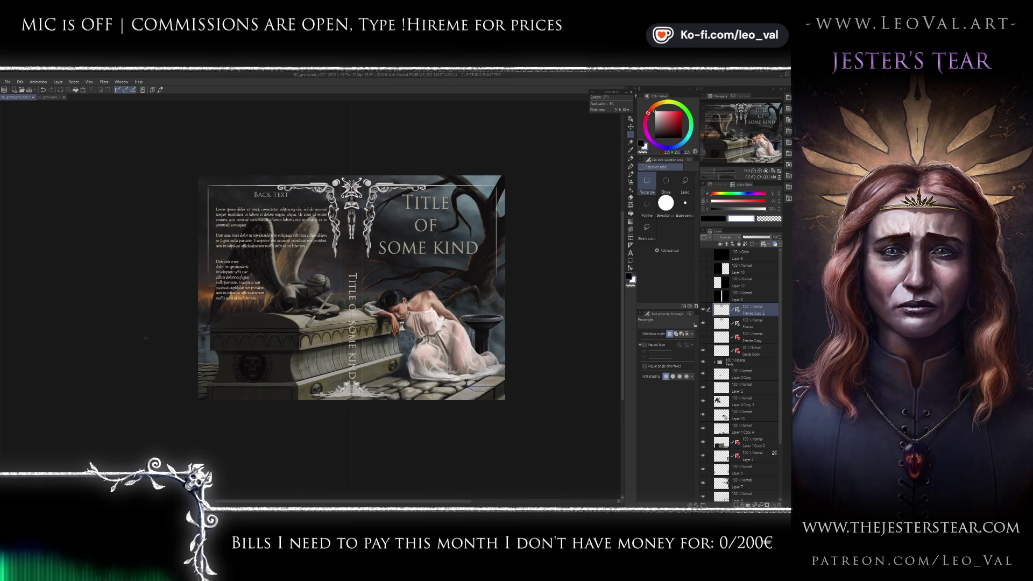
left_click_drag(401, 203, 487, 226)
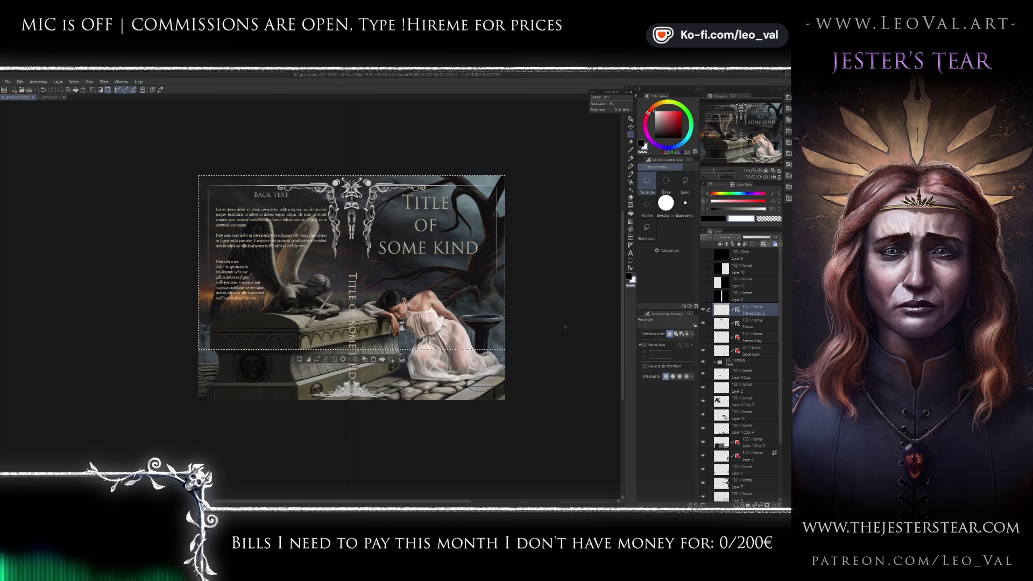
key("ctrl+d")
left_click(721, 323)
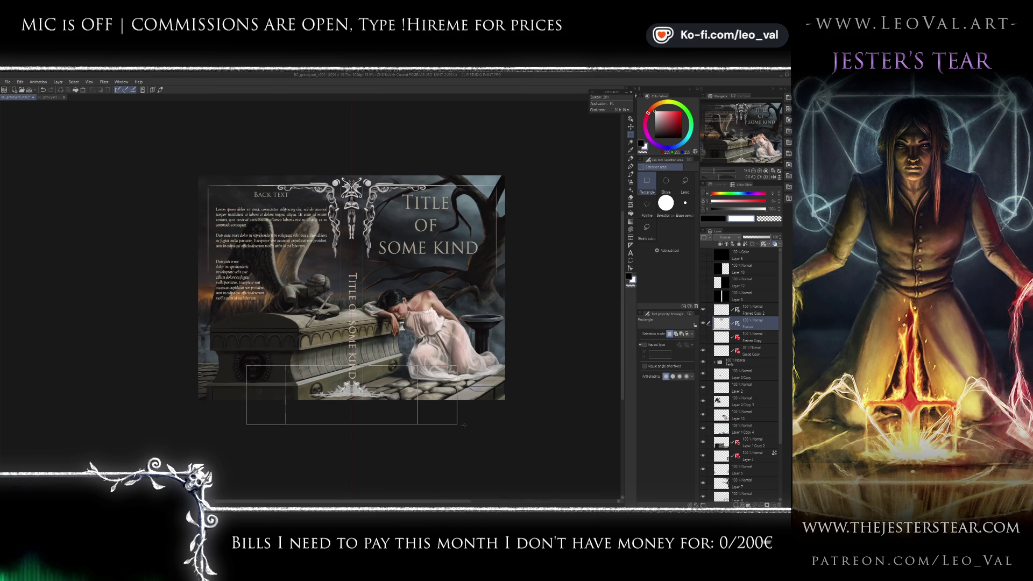
scroll(356, 385, "up", 5)
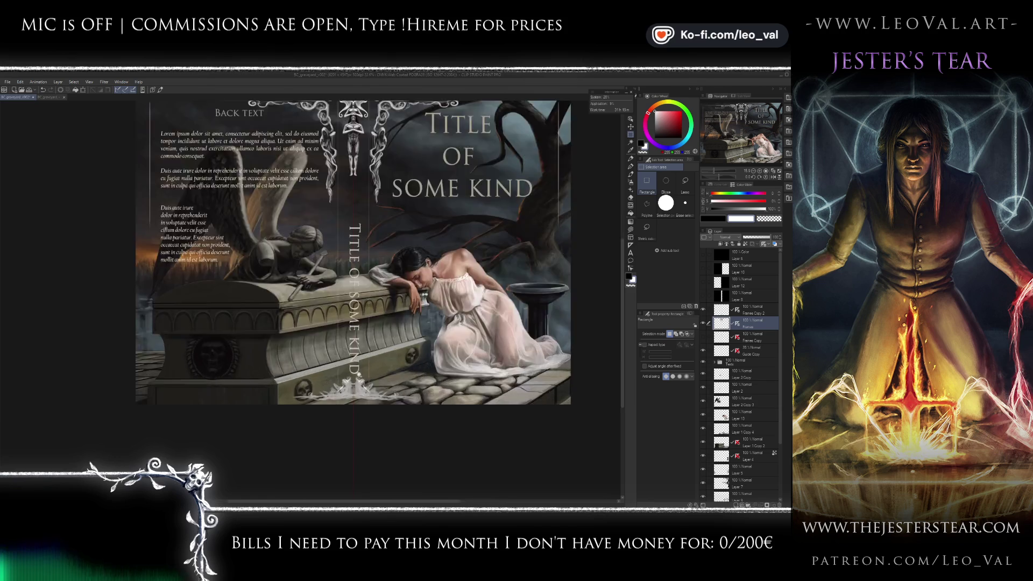
left_click(722, 309)
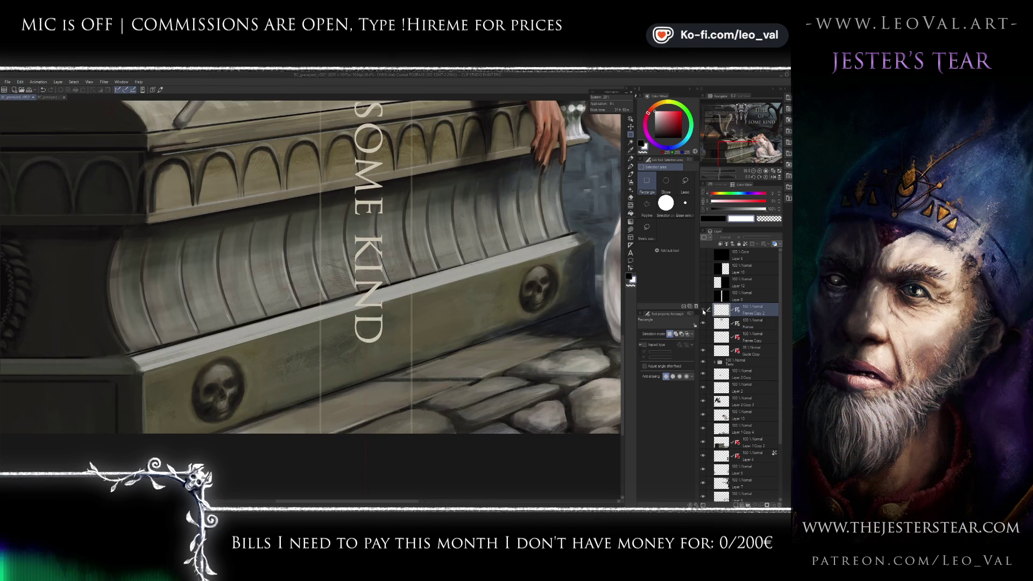
- Set up the brush with colour mixing off, a slightly larger size, and pure white
scroll(395, 354, "up", 2)
scroll(395, 355, "up", 1)
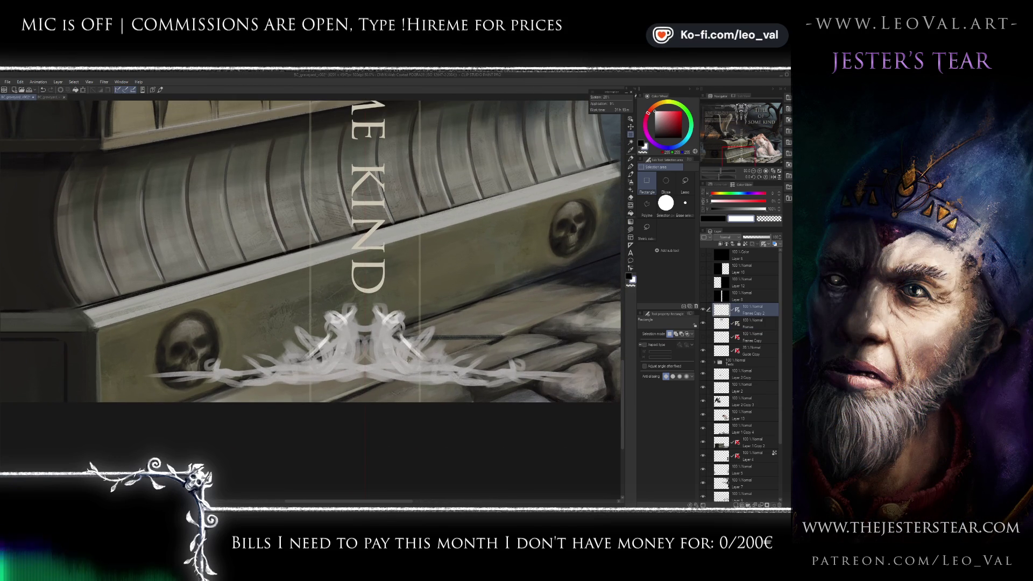
key("b")
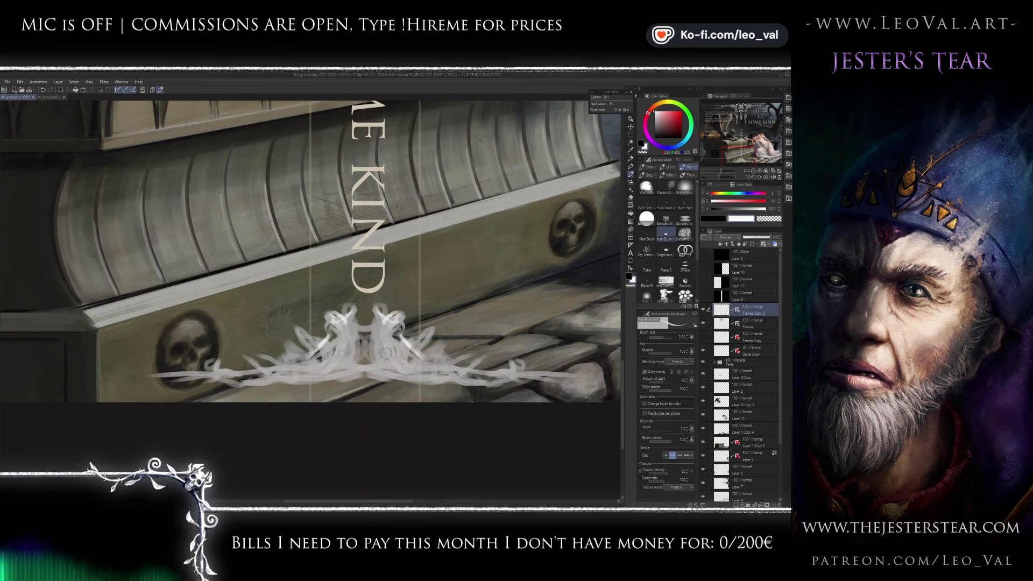
key("x")
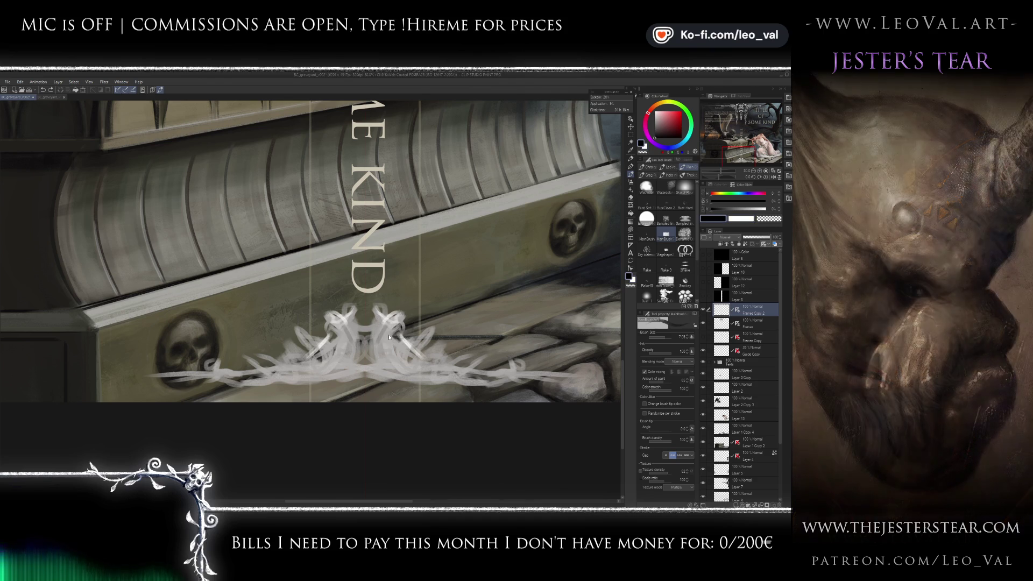
key("bracketleft")
key("bracketleft")
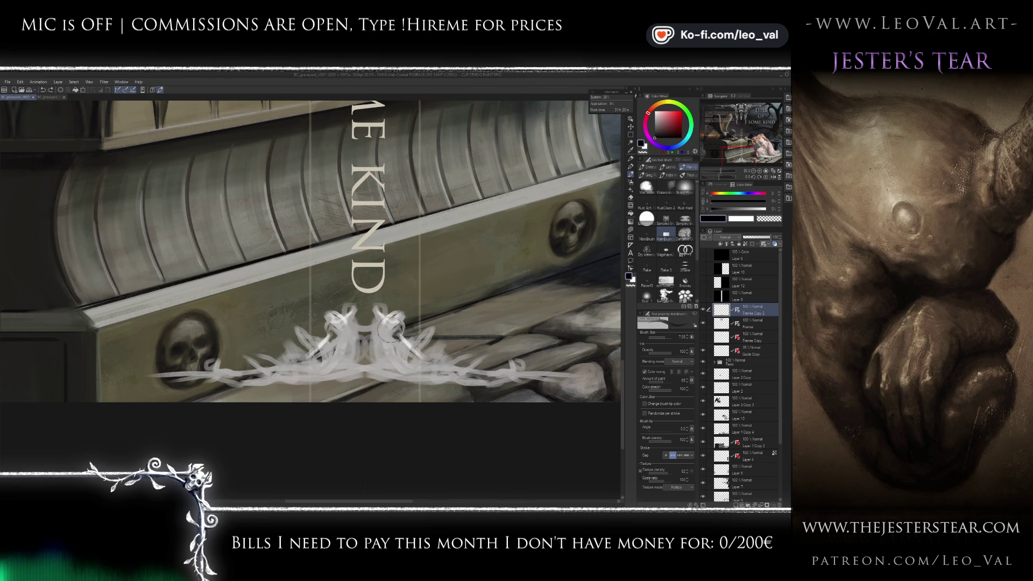
left_click(347, 331, "alt")
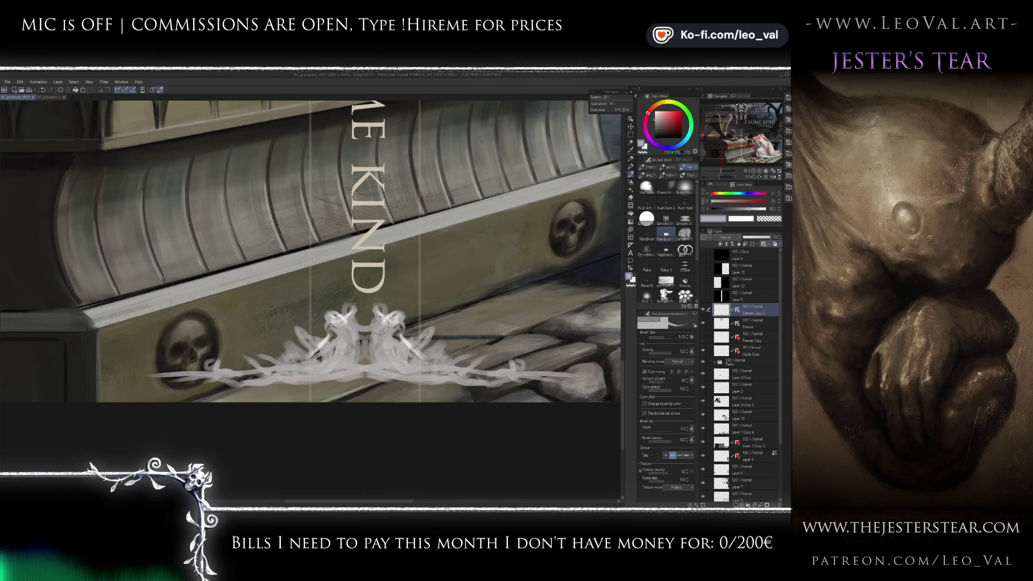
left_click(646, 373)
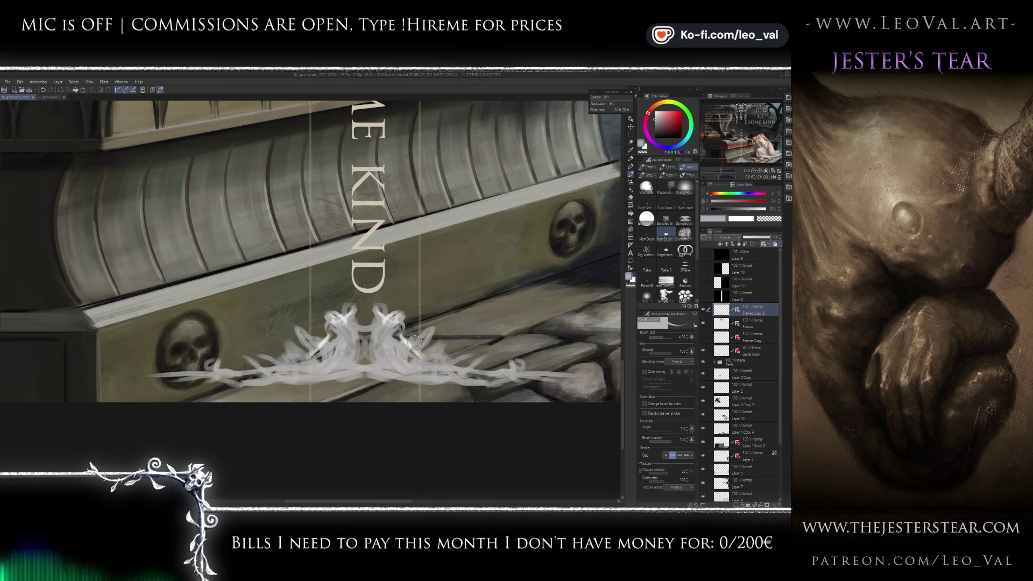
left_click(392, 316, "alt")
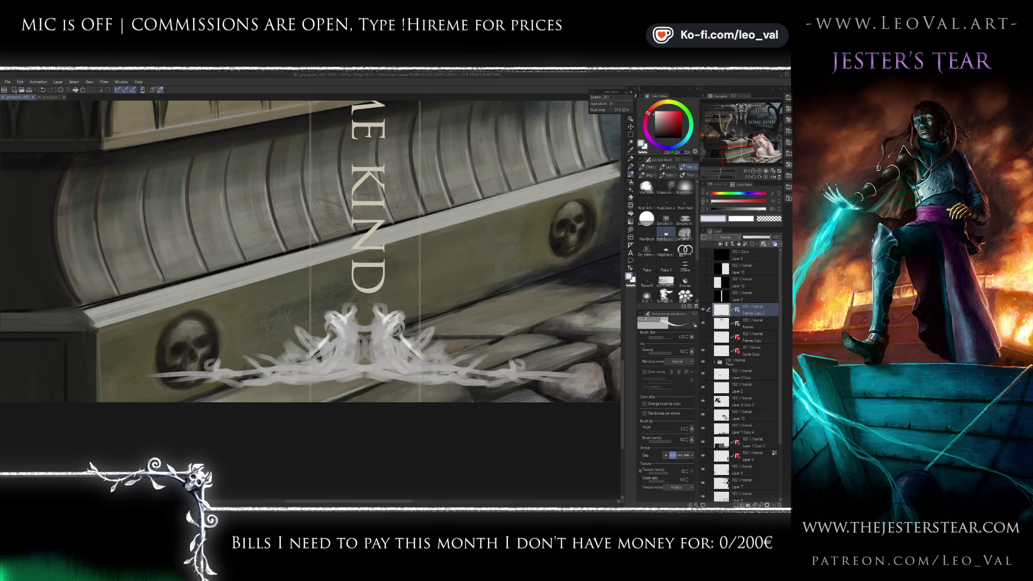
left_click_drag(392, 325, 386, 361)
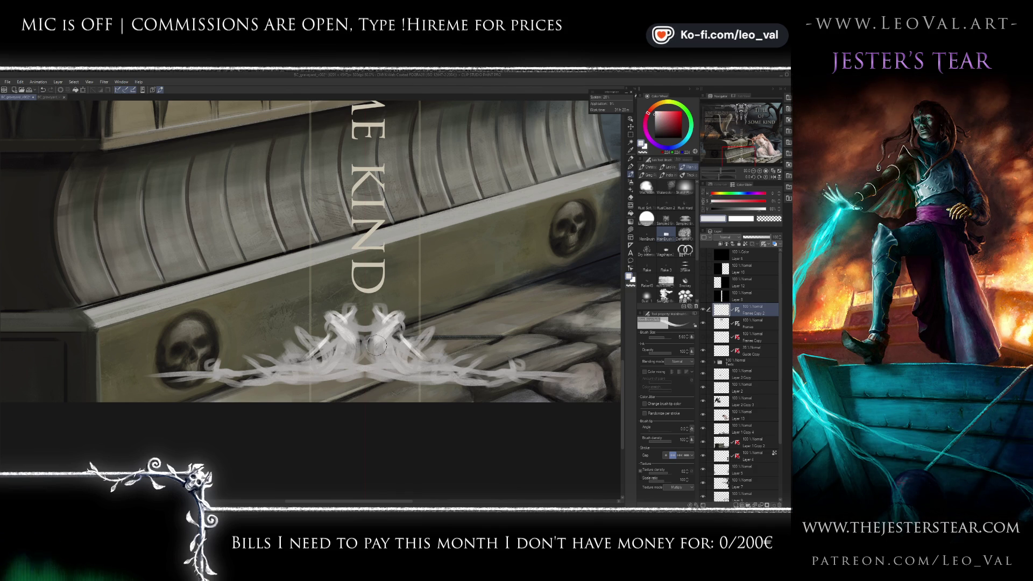
left_click(386, 361, "alt")
- Brighten the ornament's light strokes and paint near-black shading into its centre
left_click_drag(344, 336, 390, 365)
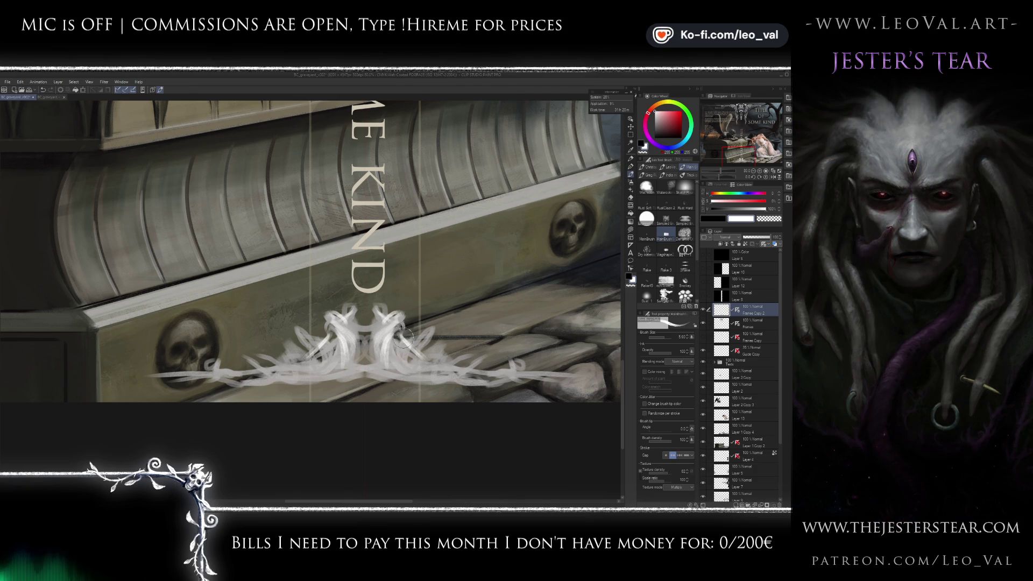
left_click(403, 343, "alt")
mouse_move(396, 331)
left_mouse_down()
mouse_move(404, 366)
mouse_move(390, 348)
left_mouse_up()
- Enlarge the brush to about 8 for more black shading
key("bracketright")
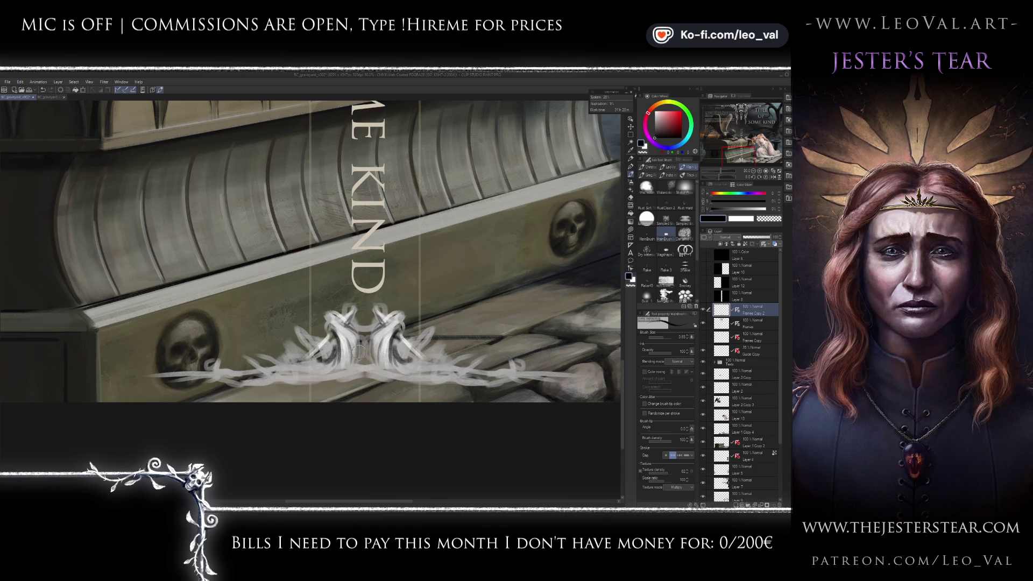
key("x")
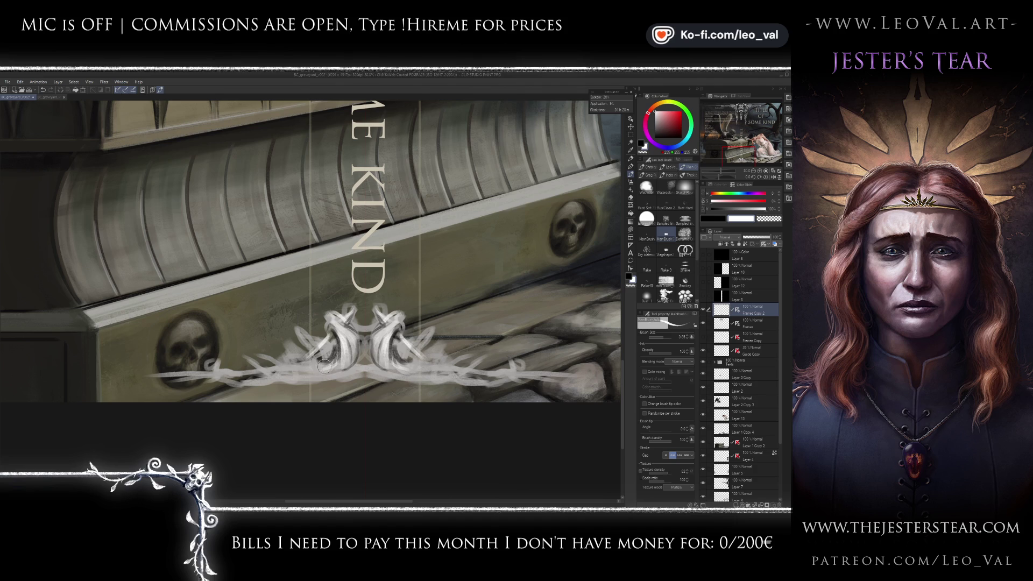
key("x")
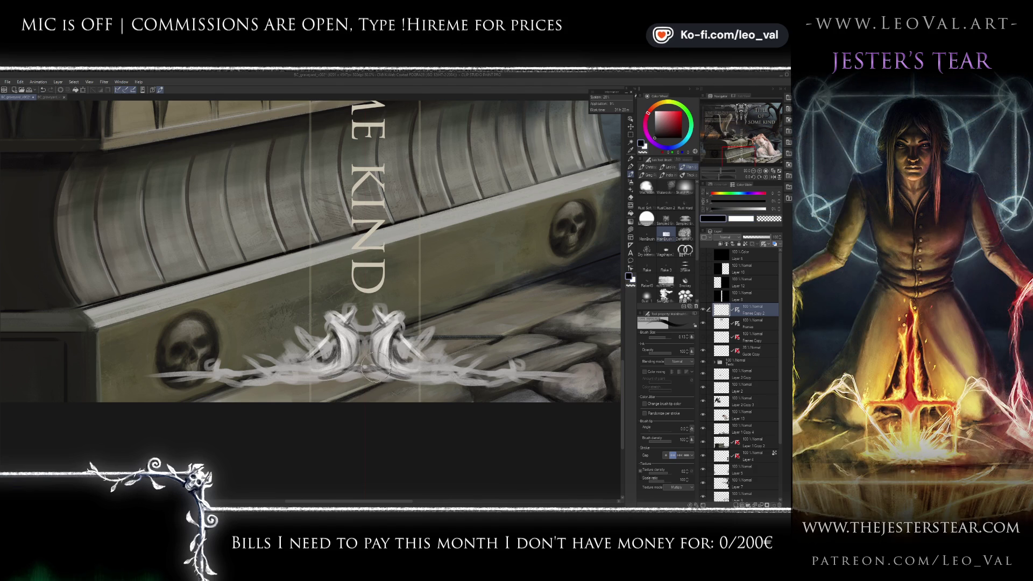
left_click_drag(353, 369, 393, 374)
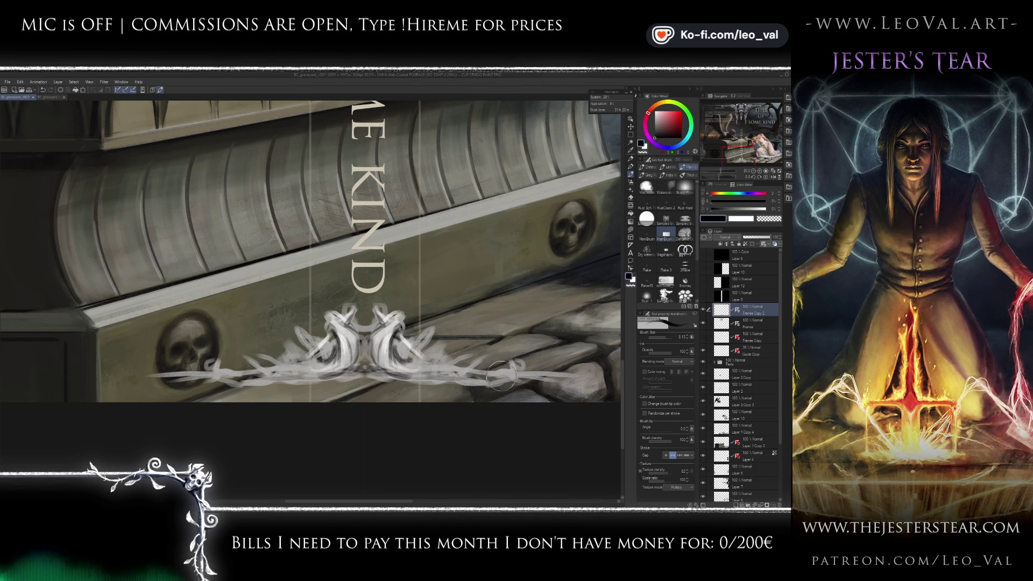
scroll(482, 398, "down", 3)
scroll(463, 366, "up", 5)
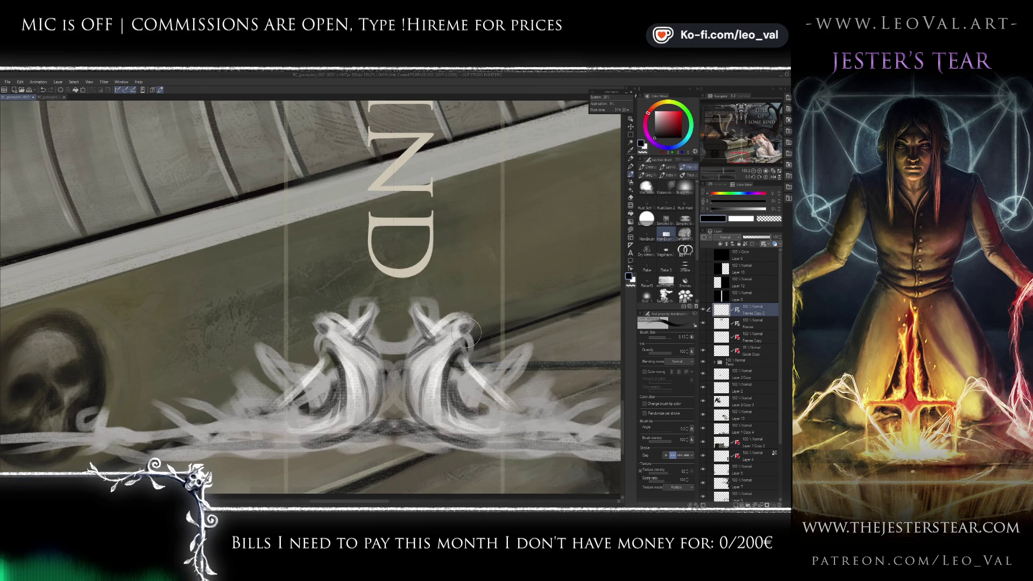
- Shrink the brush to 3.5 in black and centre the view on the ornament
key("x")
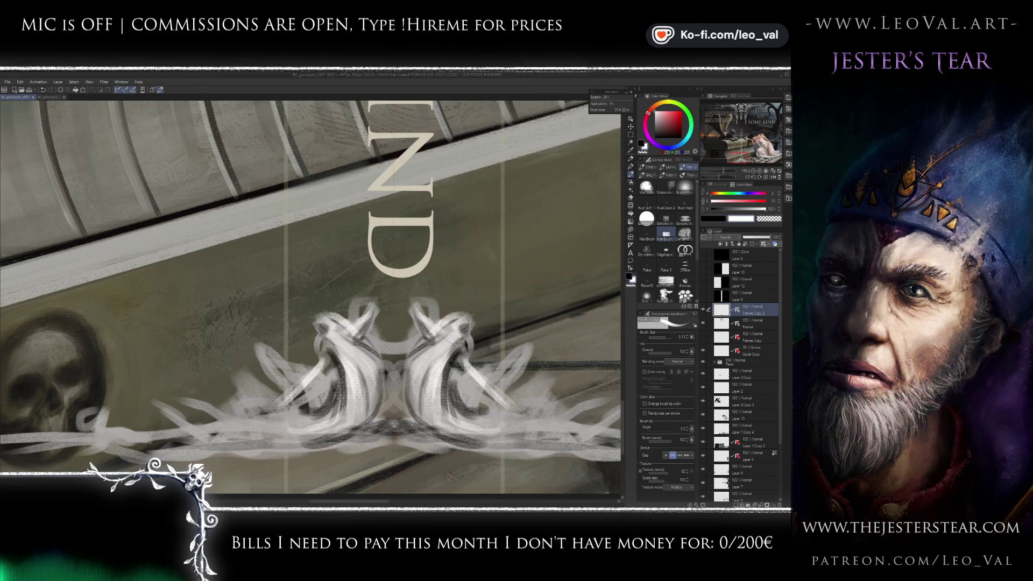
key("bracketleft")
key("bracketleft")
key("bracketleft")
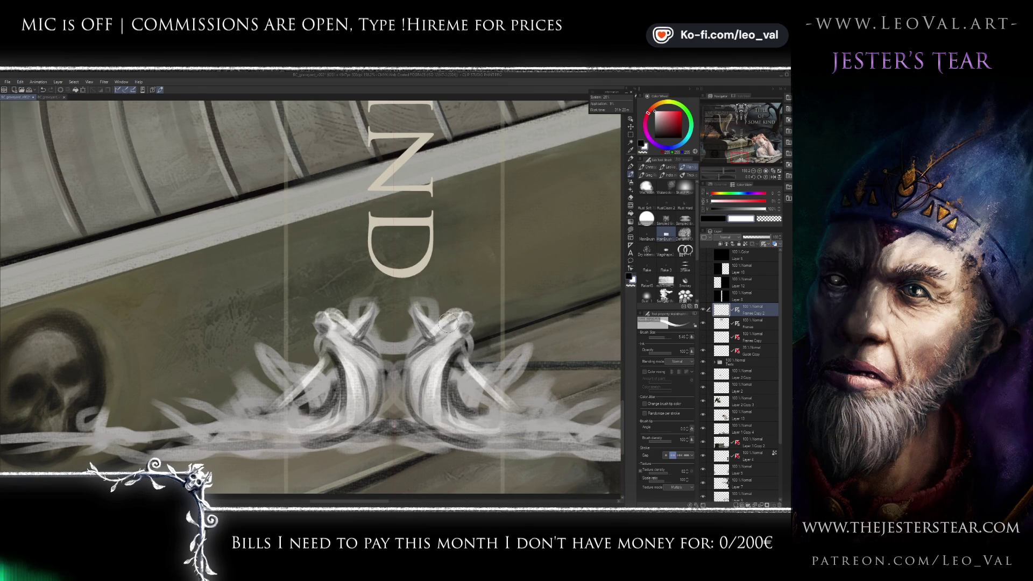
key("x")
scroll(448, 327, "down", 4)
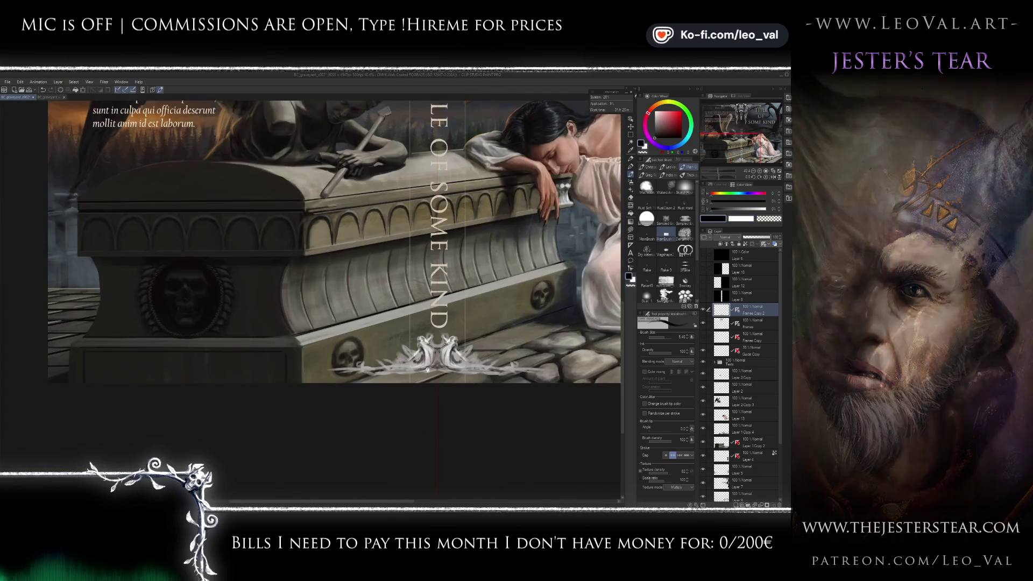
scroll(442, 322, "up", 4)
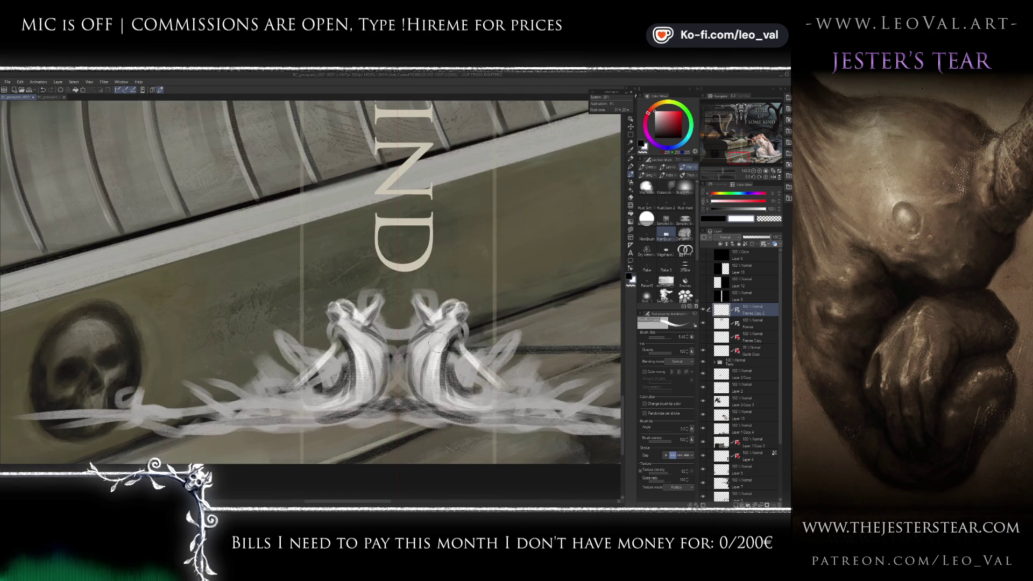
key("bracketleft")
key("bracketleft")
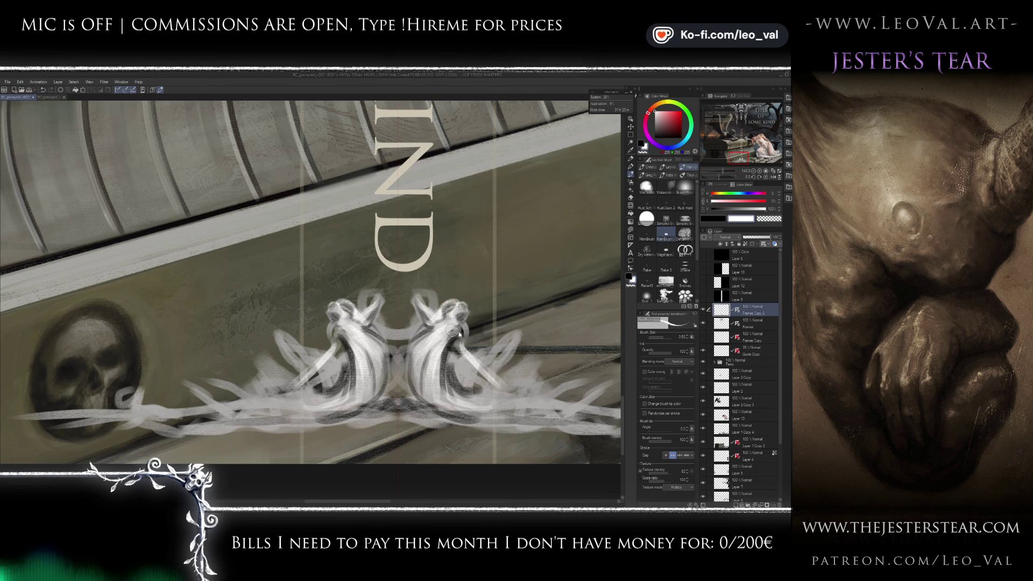
key("x")
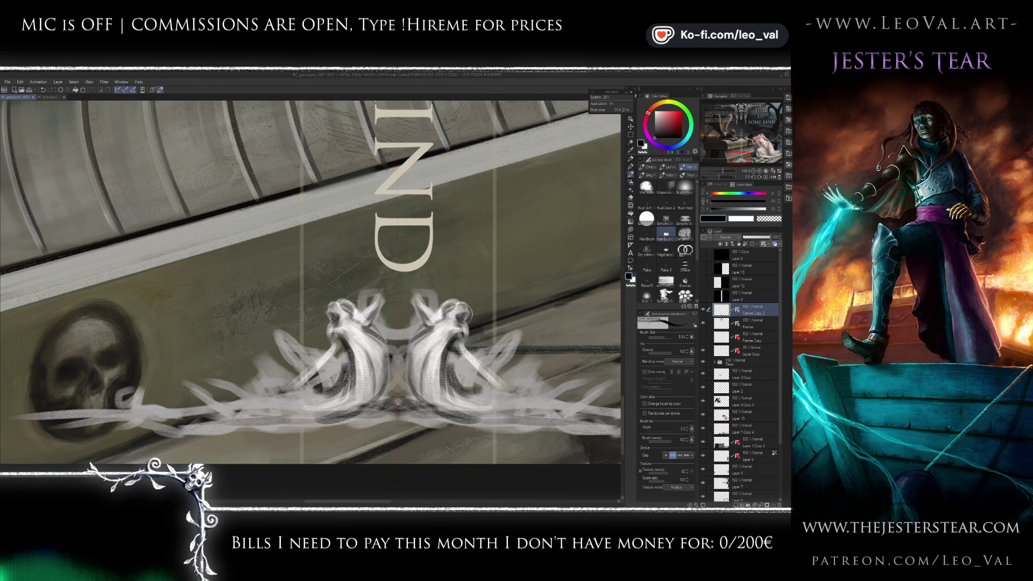
left_click_drag(472, 344, 436, 325)
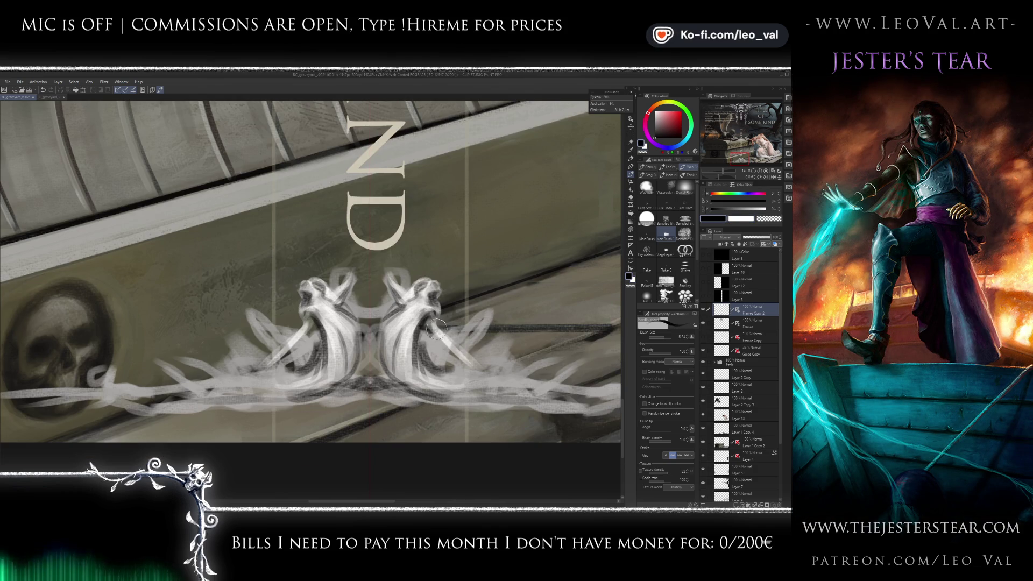
- Add a mirrored white highlight on the figures' heads
key("x")
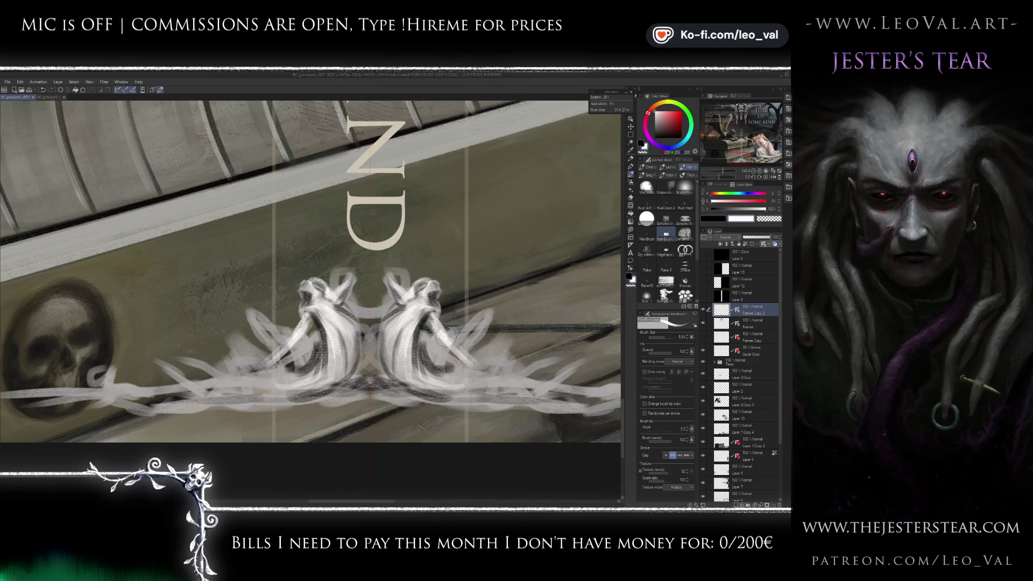
key("x")
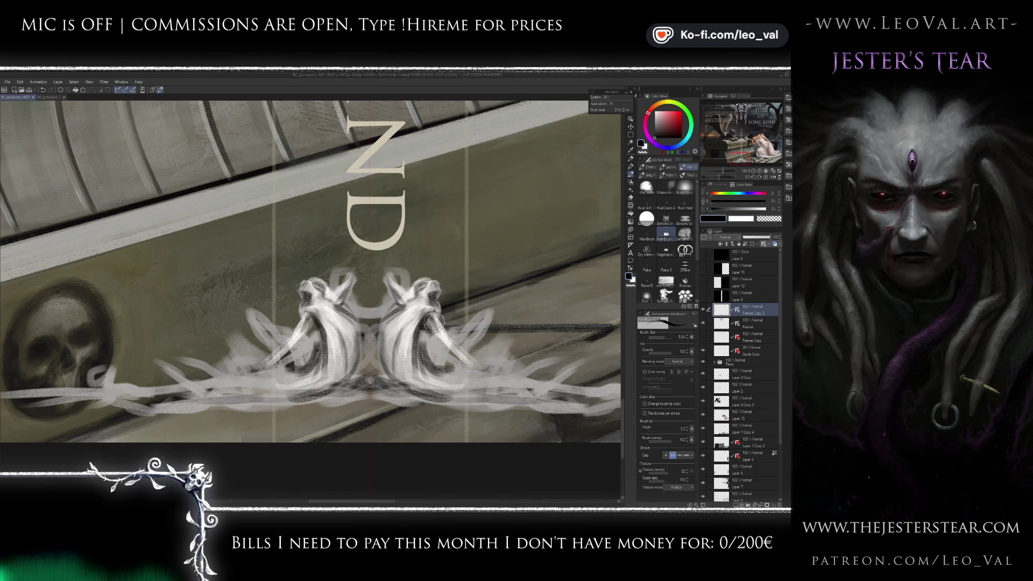
key("x")
left_click_drag(322, 285, 330, 291)
- With a finer brush, add a light highlight near the left bird's beak
key("x")
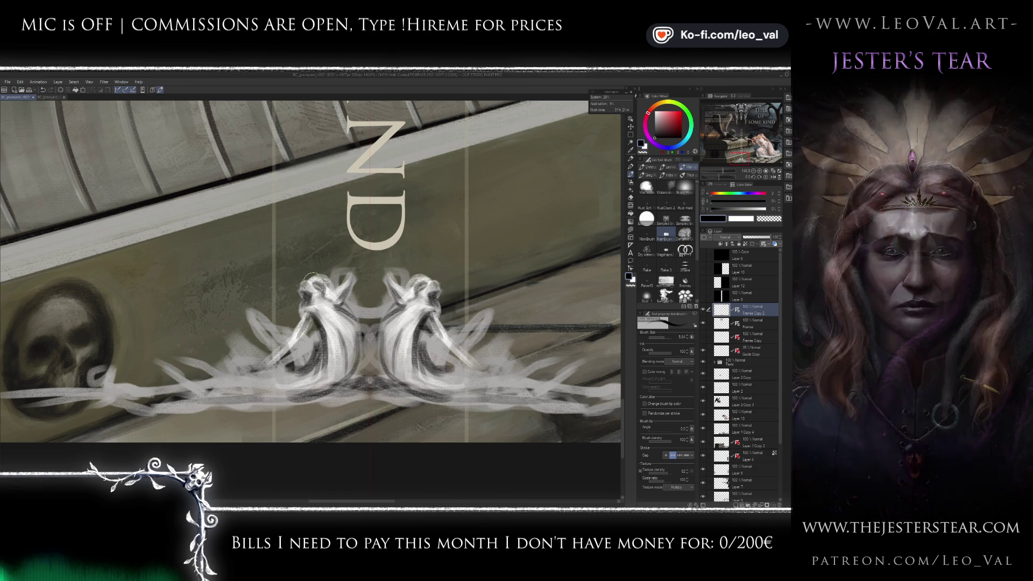
key("x")
key("bracketleft")
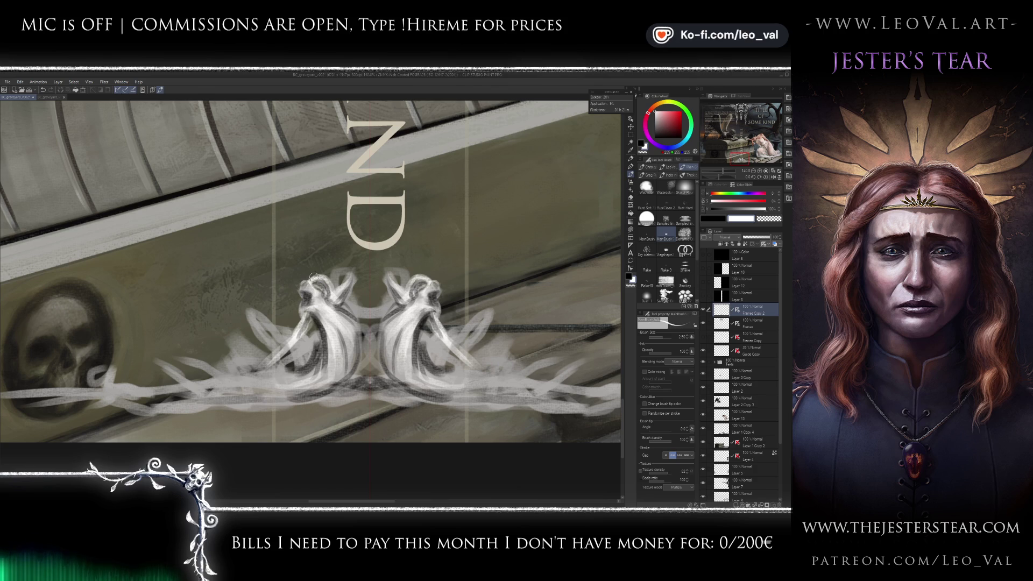
key("x")
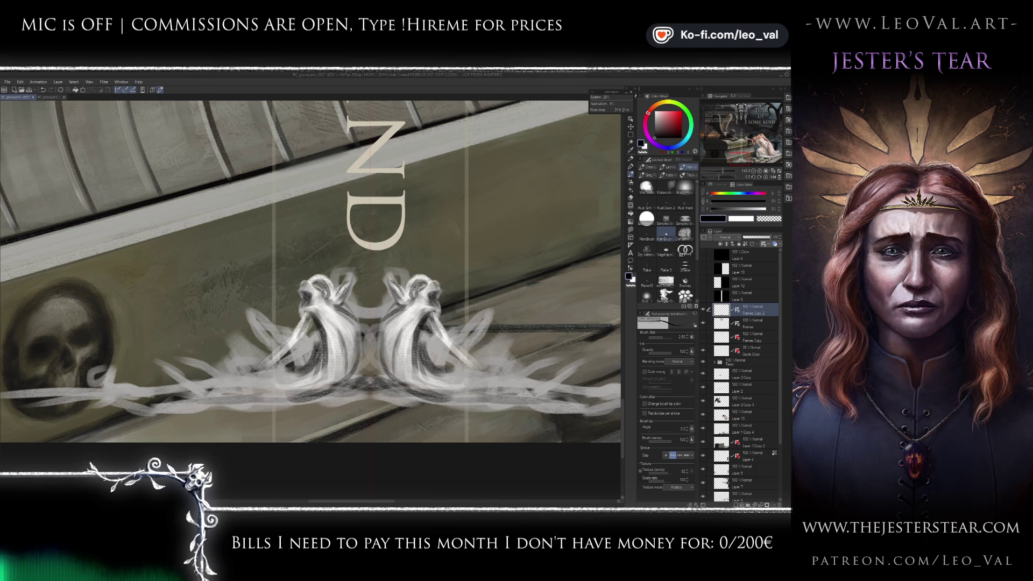
key("x")
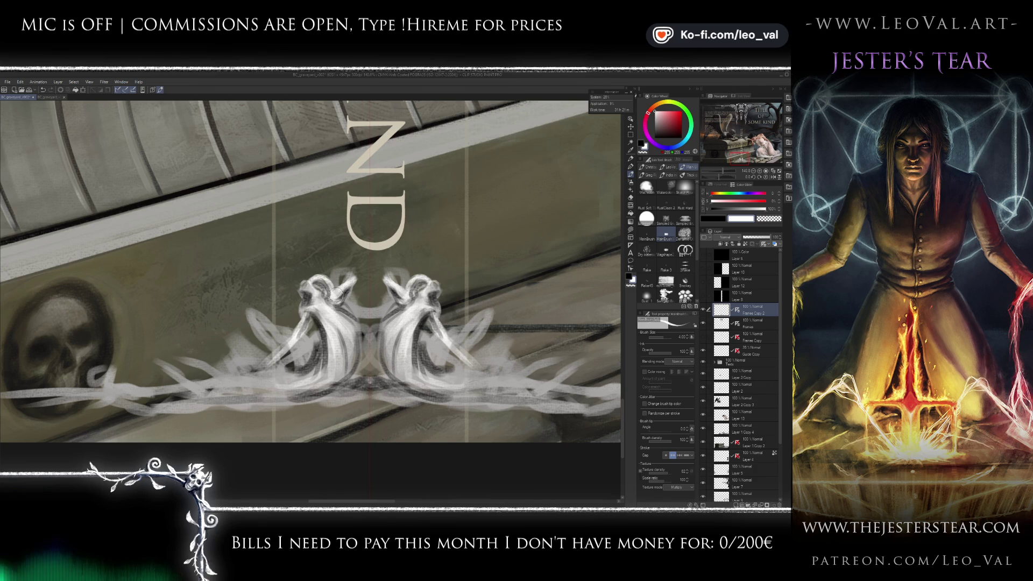
key("x")
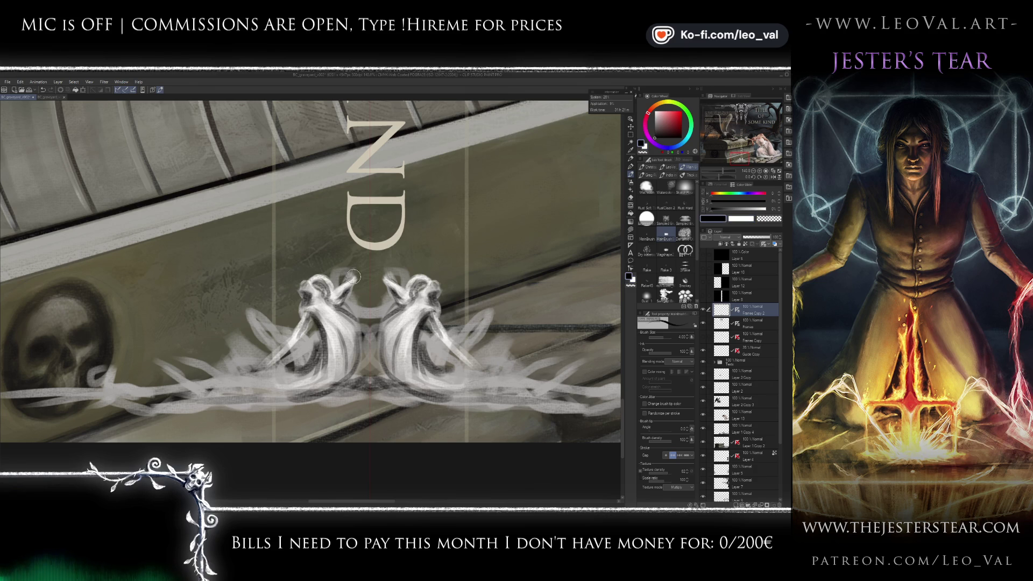
key("bracketleft")
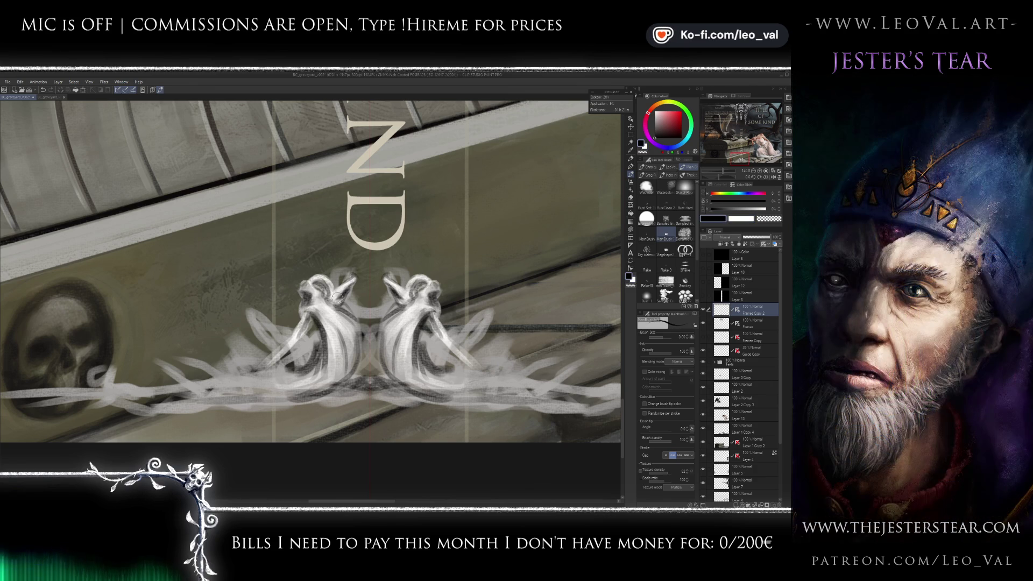
key("x")
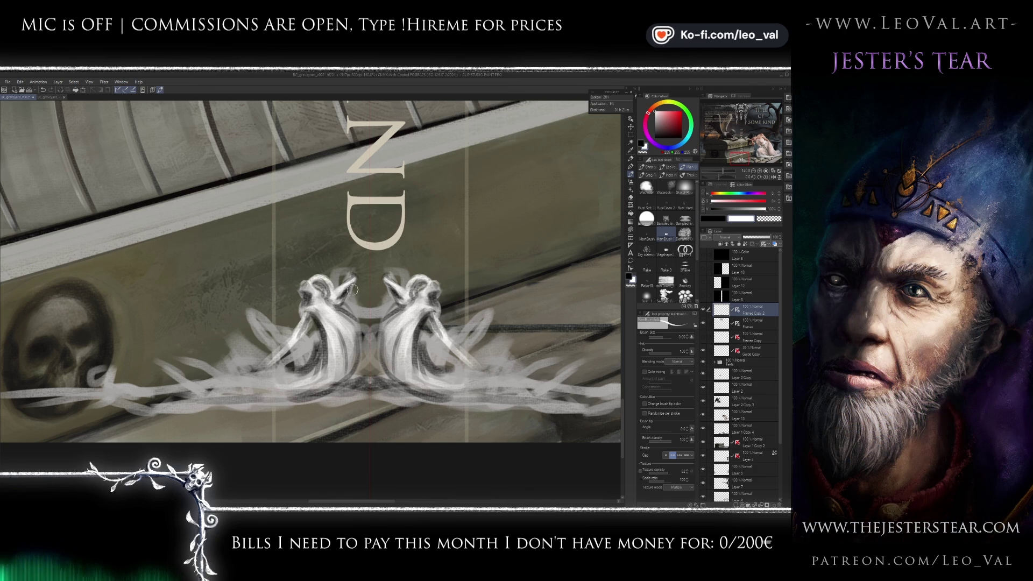
left_click_drag(340, 291, 347, 282)
- Add a mirrored dark mark on the beak and a dark line along both birds' legs
key("x")
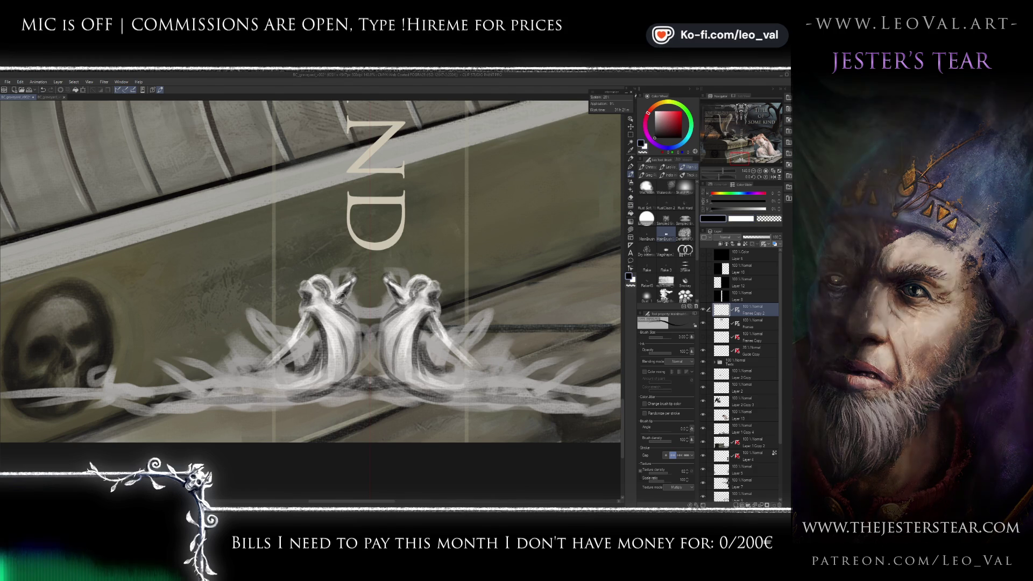
left_click_drag(349, 287, 342, 290)
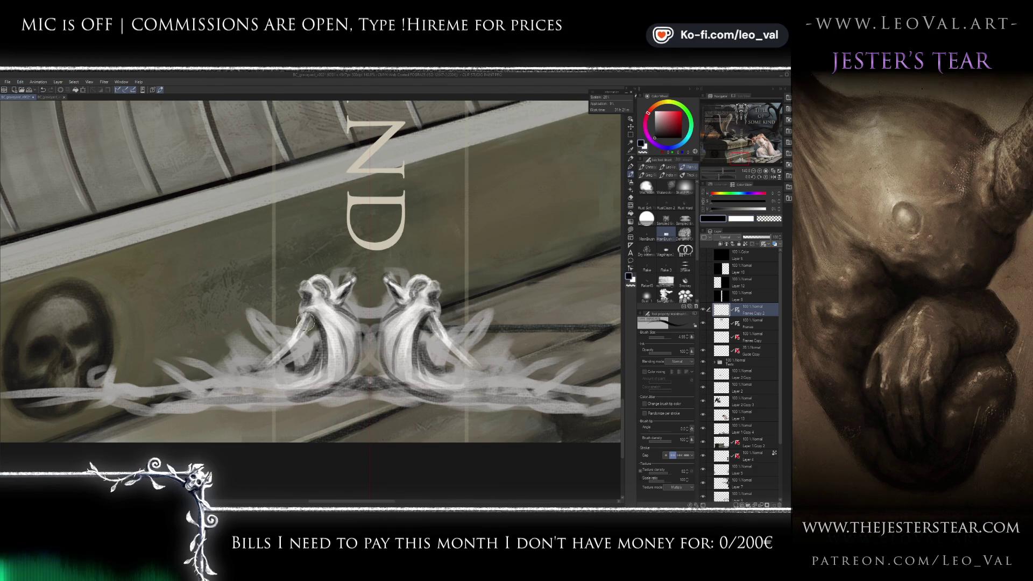
mouse_move(311, 324)
left_mouse_down()
mouse_move(271, 362)
mouse_move(302, 331)
left_mouse_up()
key("bracketleft")
key("bracketleft")
key("bracketleft")
key("x")
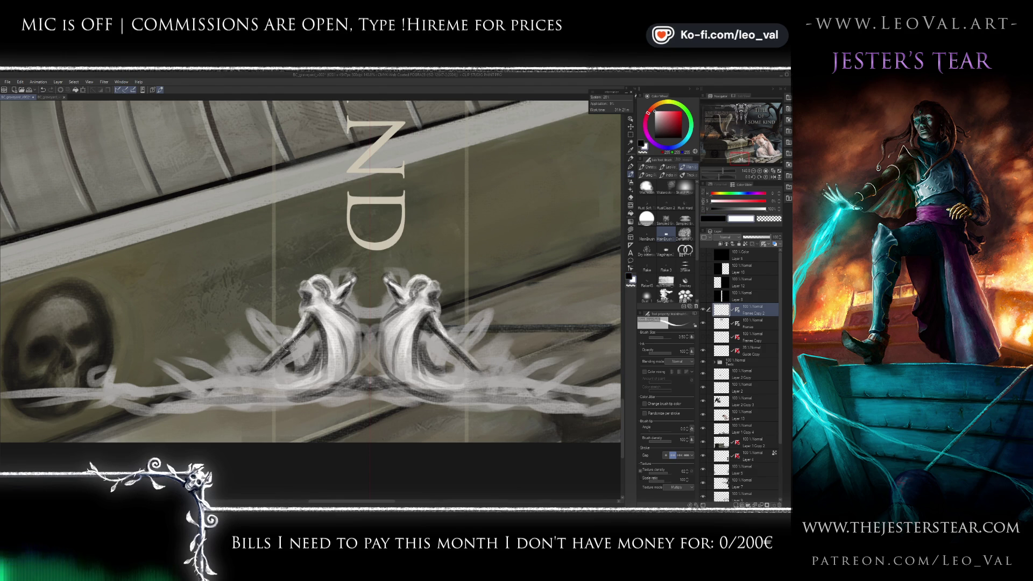
key("x")
mouse_move(253, 371)
left_mouse_down()
mouse_move(294, 336)
mouse_move(259, 370)
left_mouse_up()
key("x")
key("bracketleft")
key("bracketleft")
- Shade the birds' lower bodies and base symmetrically with dark strokes
scroll(287, 361, "down", 5)
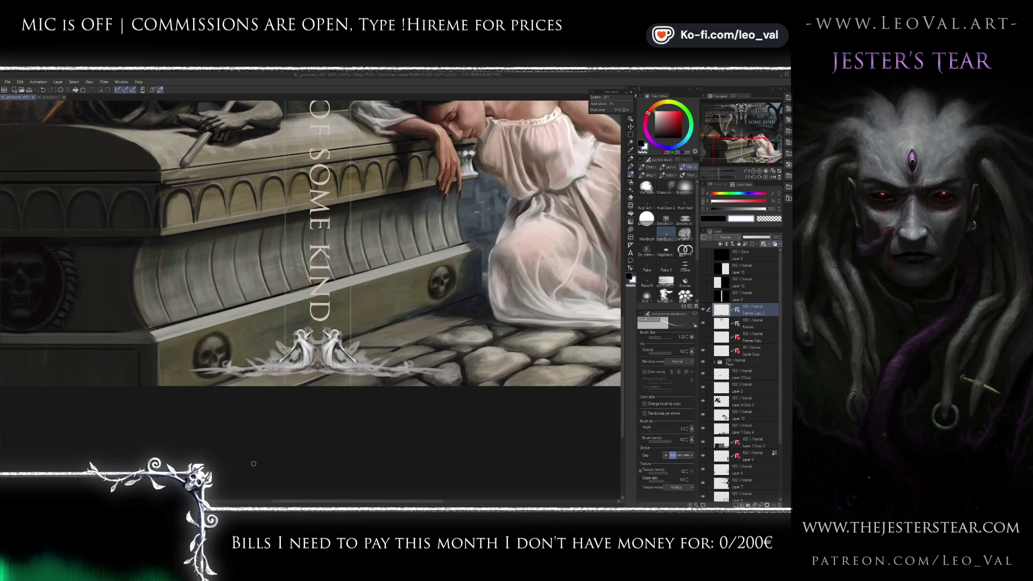
scroll(299, 337, "up", 5)
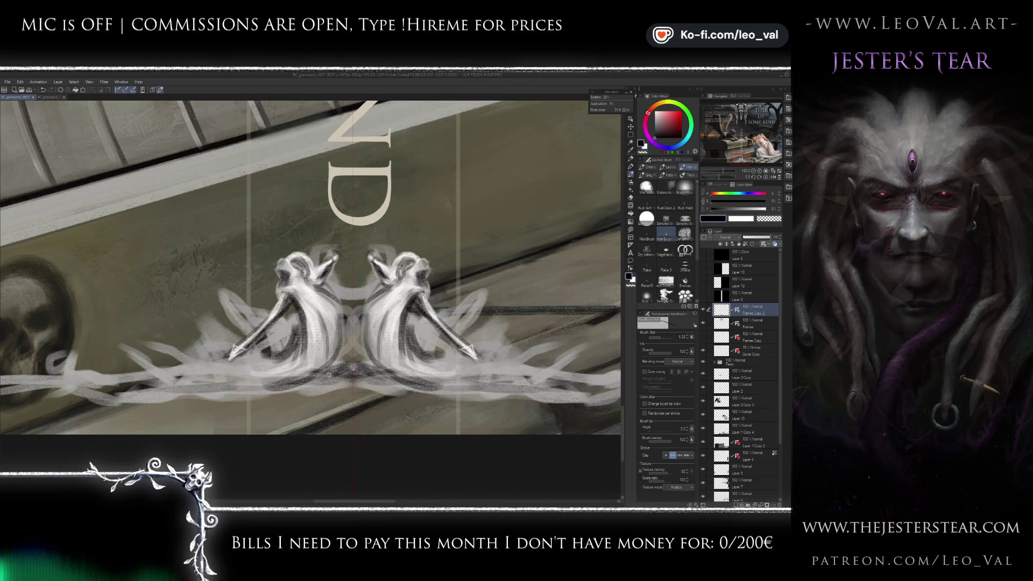
key("x")
mouse_move(273, 371)
left_mouse_down()
mouse_move(314, 339)
mouse_move(269, 377)
mouse_move(329, 355)
mouse_move(274, 380)
mouse_move(229, 380)
left_mouse_up()
left_click_drag(305, 369, 228, 396)
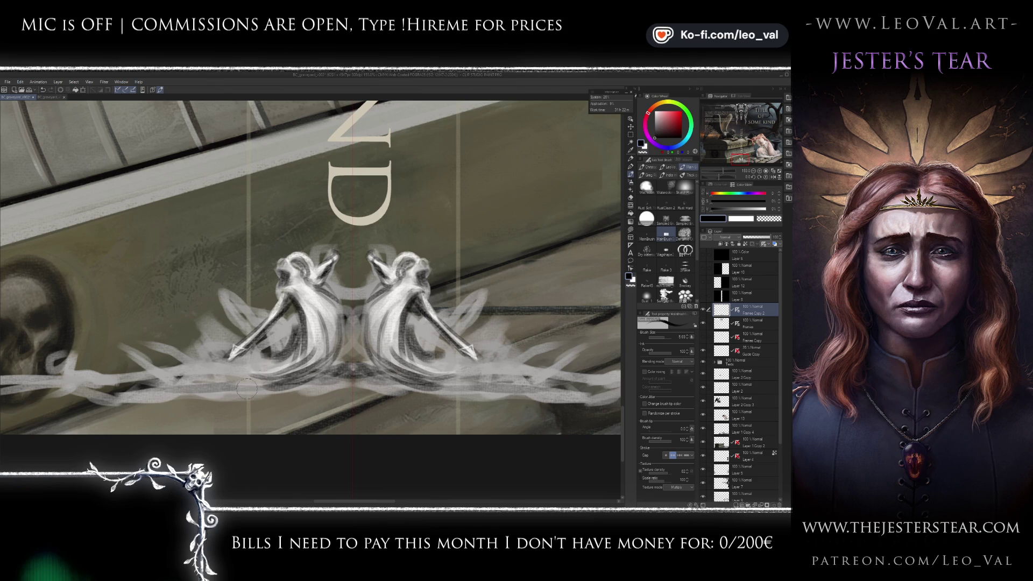
left_click_drag(315, 351, 186, 382)
mouse_move(285, 374)
left_mouse_down()
mouse_move(202, 376)
mouse_move(218, 386)
mouse_move(344, 355)
mouse_move(340, 344)
left_mouse_up()
- Undo a stray stroke, darken the inner bases and lower band, and accent the necks
key("ctrl+z")
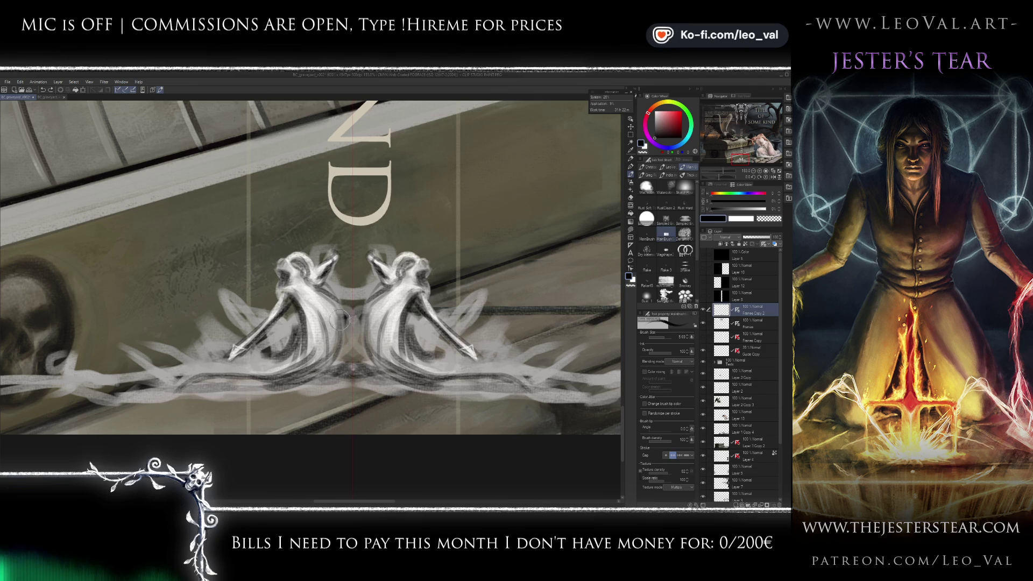
left_click_drag(334, 307, 269, 383)
mouse_move(336, 339)
left_mouse_down()
mouse_move(314, 377)
mouse_move(239, 383)
left_mouse_up()
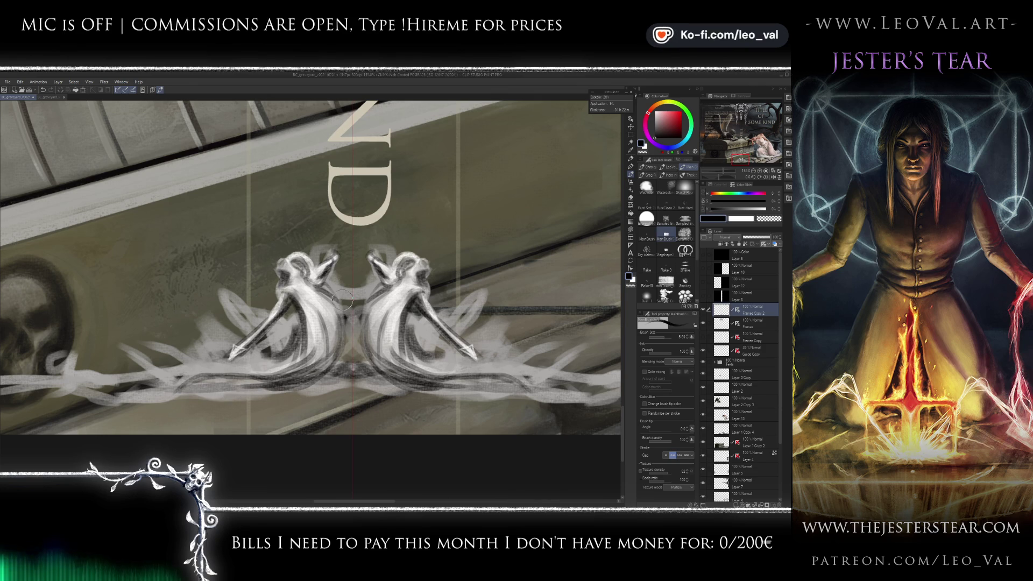
mouse_move(298, 282)
left_mouse_down()
mouse_move(329, 293)
mouse_move(306, 281)
mouse_move(318, 293)
left_mouse_up()
- Return to black with a finer brush for further detail
key("x")
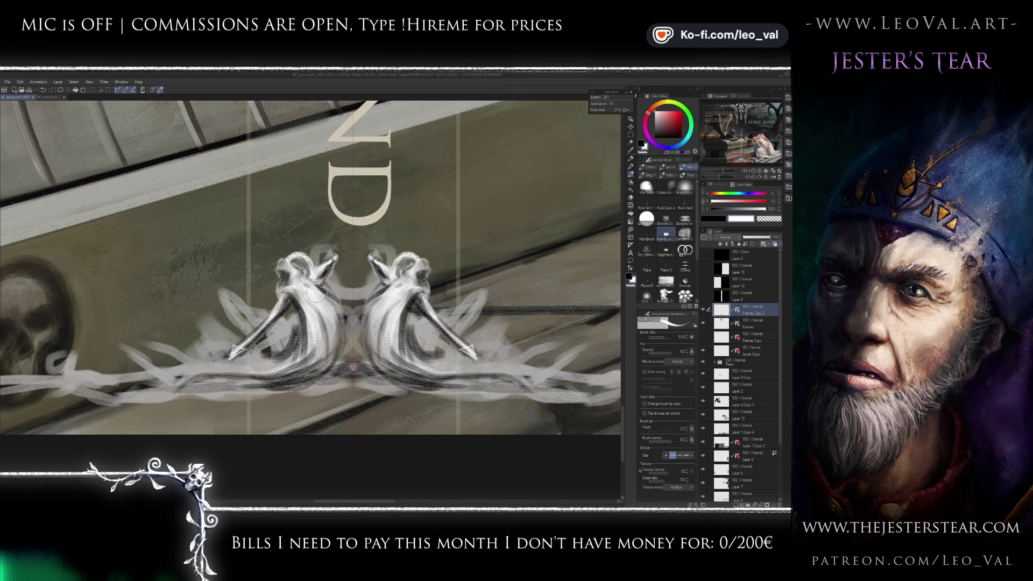
key("x")
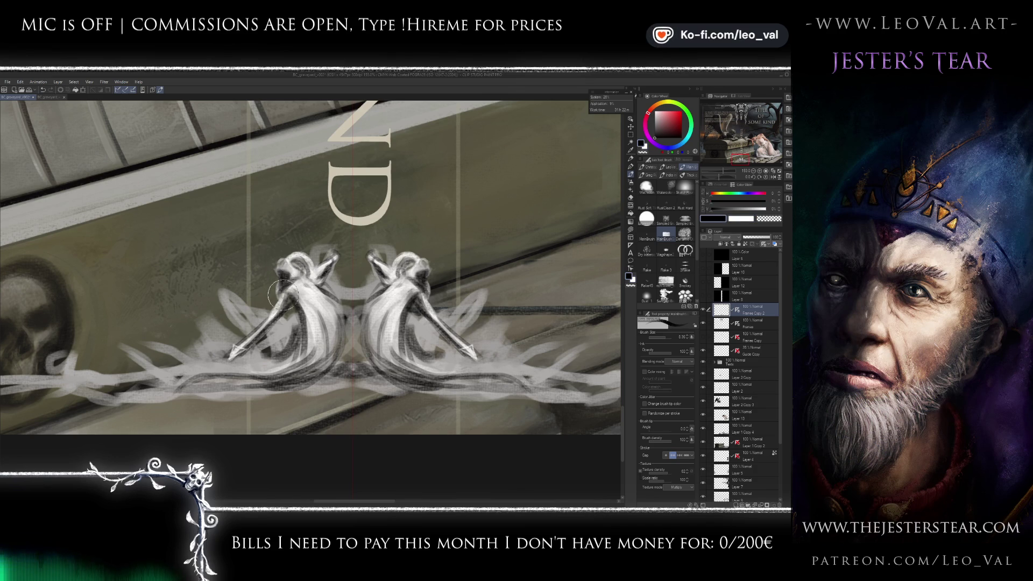
key("x")
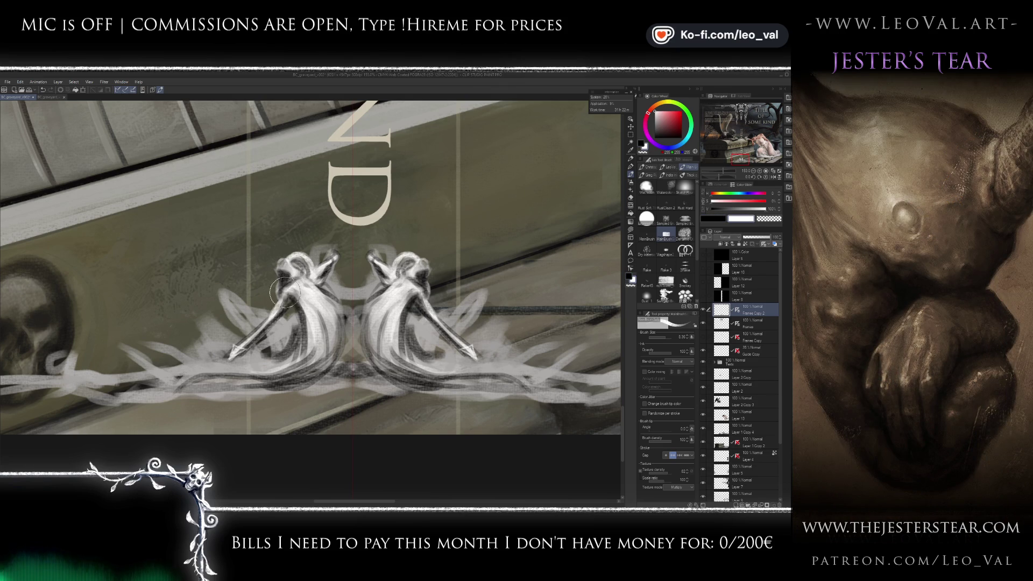
key("x")
key("bracketleft")
key("bracketleft")
key("bracketleft")
scroll(283, 296, "down", 6)
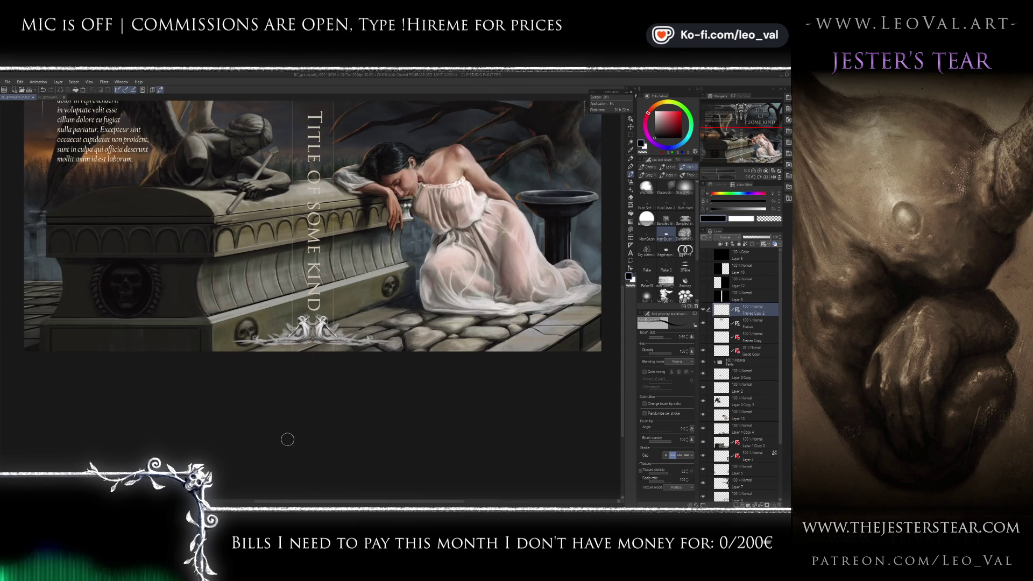
- Halve the brush size, set black, and fit the whole book cover in view
scroll(301, 325, "up", 5)
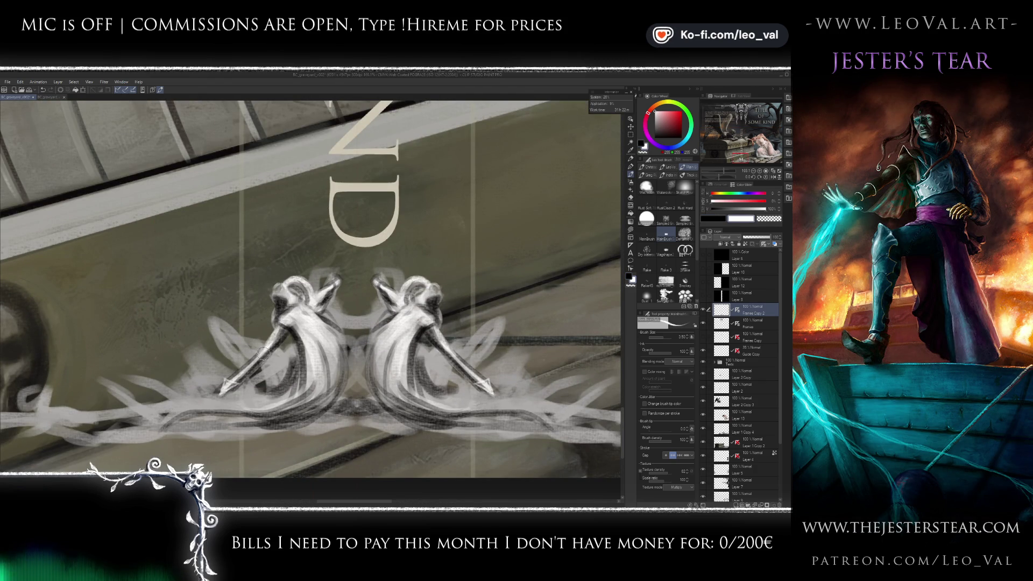
key("bracketleft")
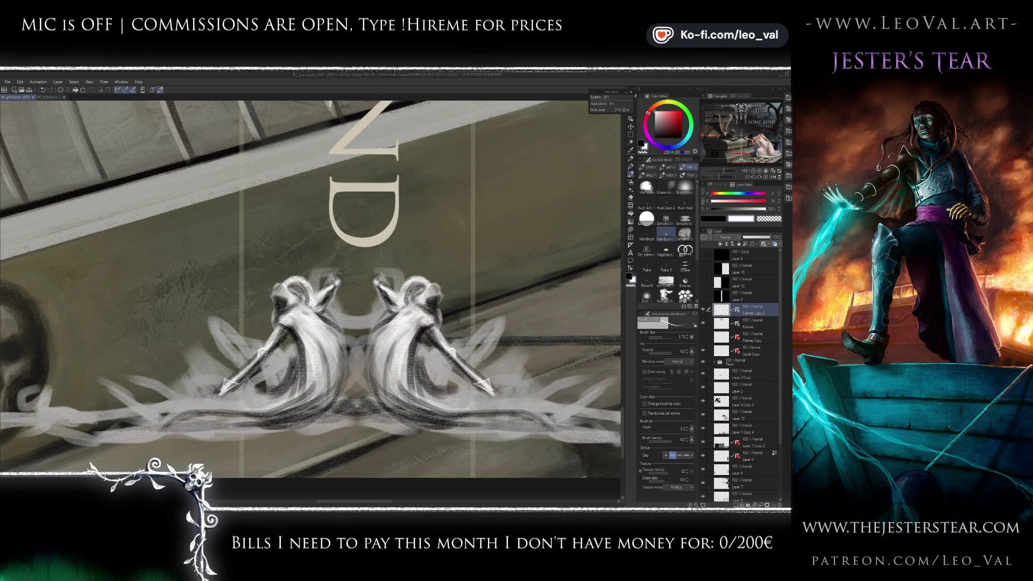
key("x")
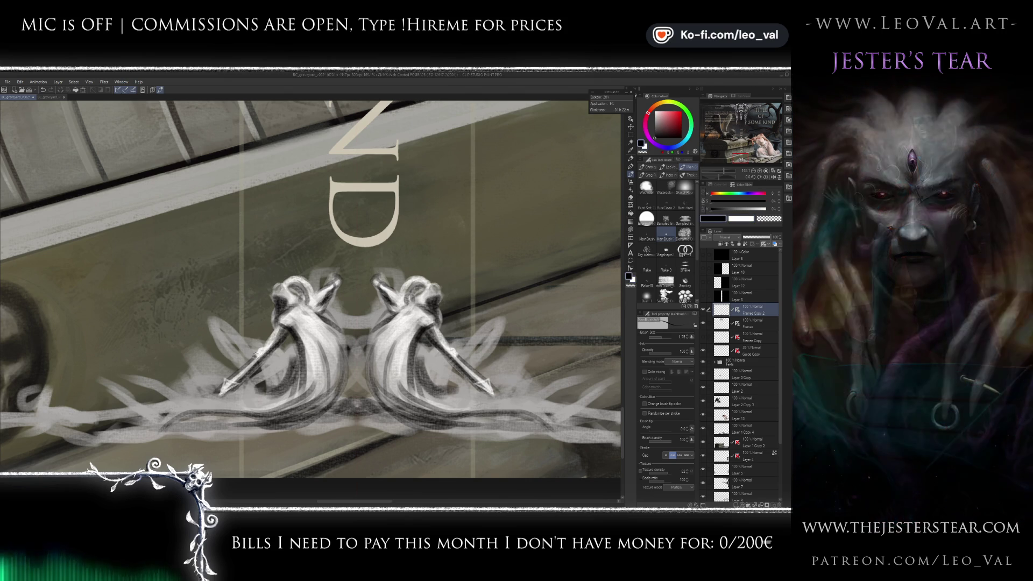
scroll(279, 351, "down", 3)
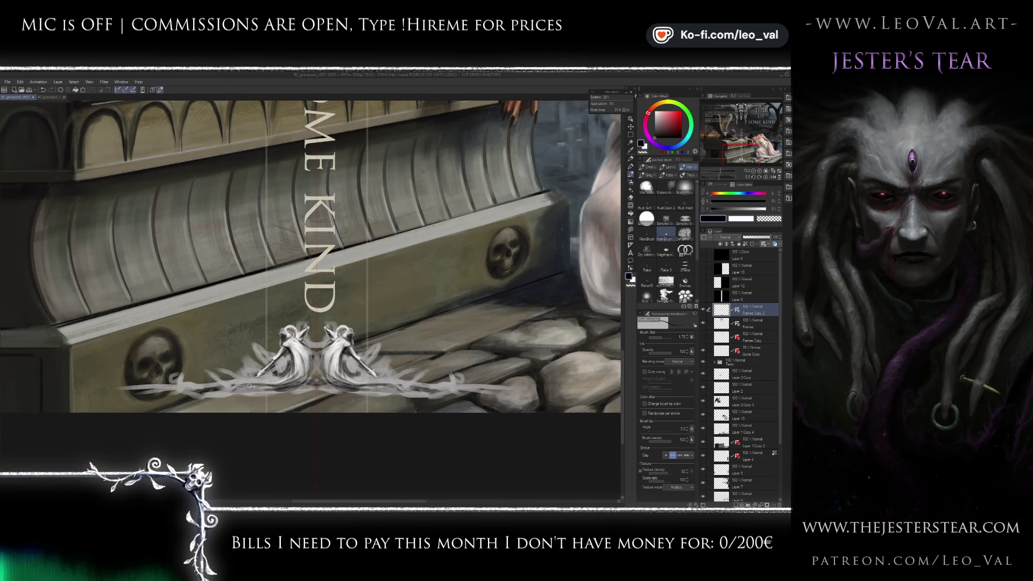
key("ctrl+0")
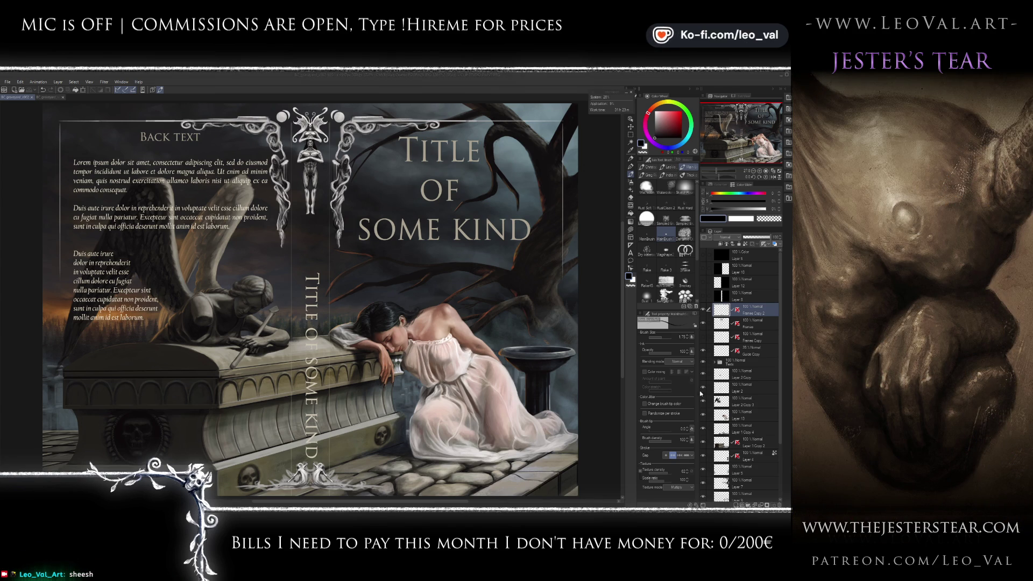
key("ctrl+Tab")
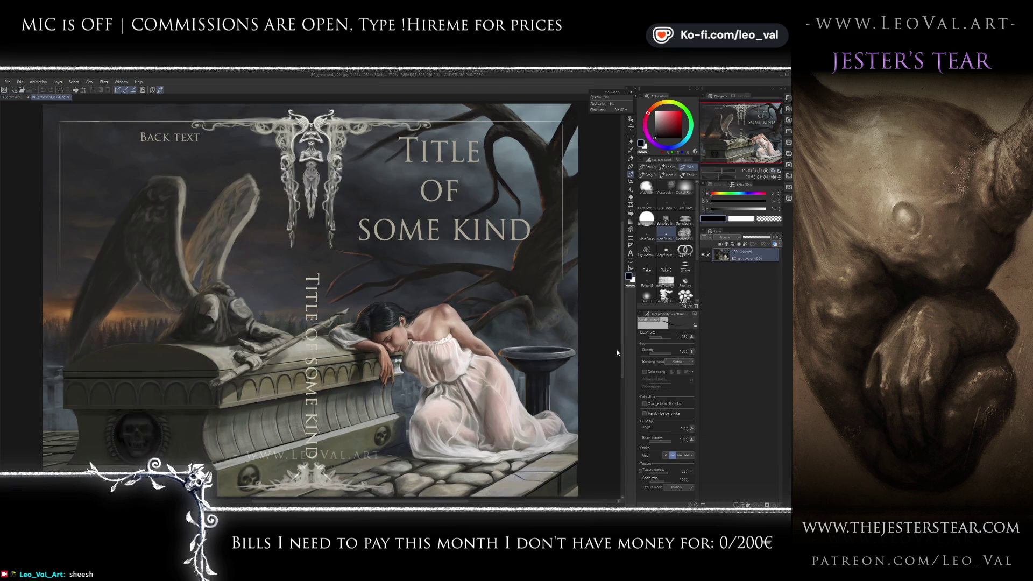
key("ctrl+Tab")
key("ctrl+Tab")
key("ctrl+Tab")
key("ctrl+Tab")
key("ctrl+Tab")
key("ctrl+Tab")
key("ctrl+Tab")
key("ctrl+Tab")
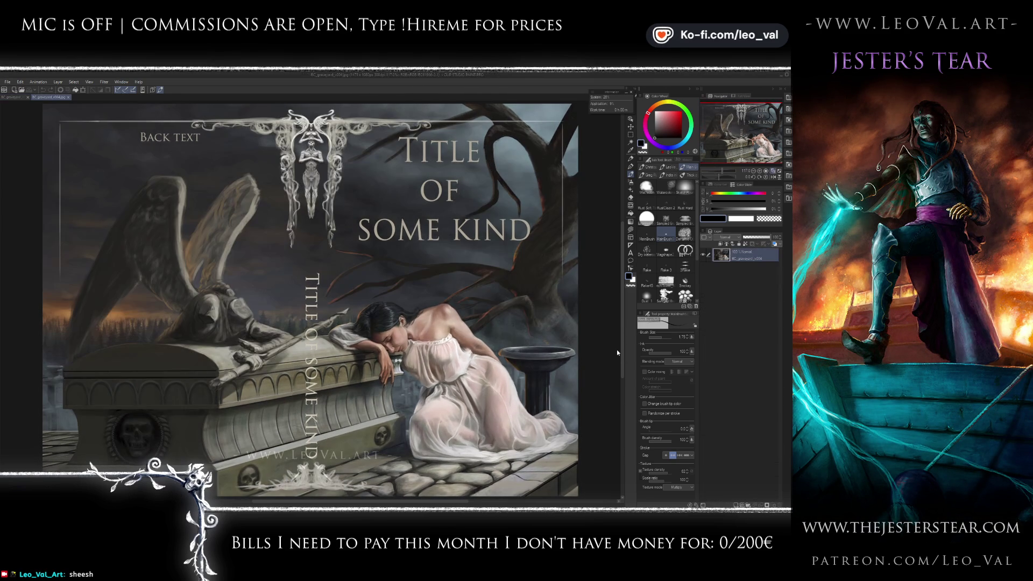
key("ctrl+Tab")
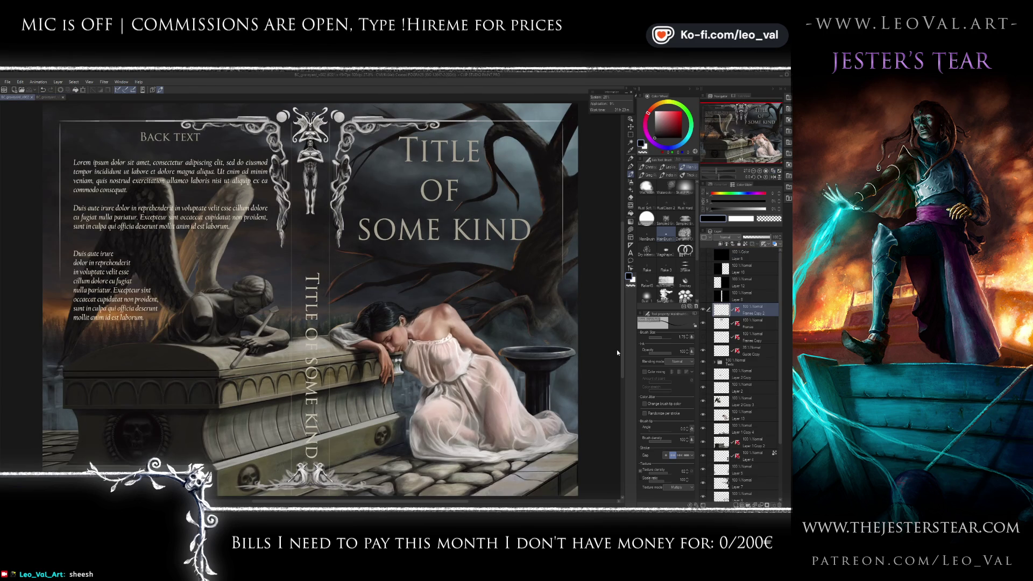
left_click(89, 82)
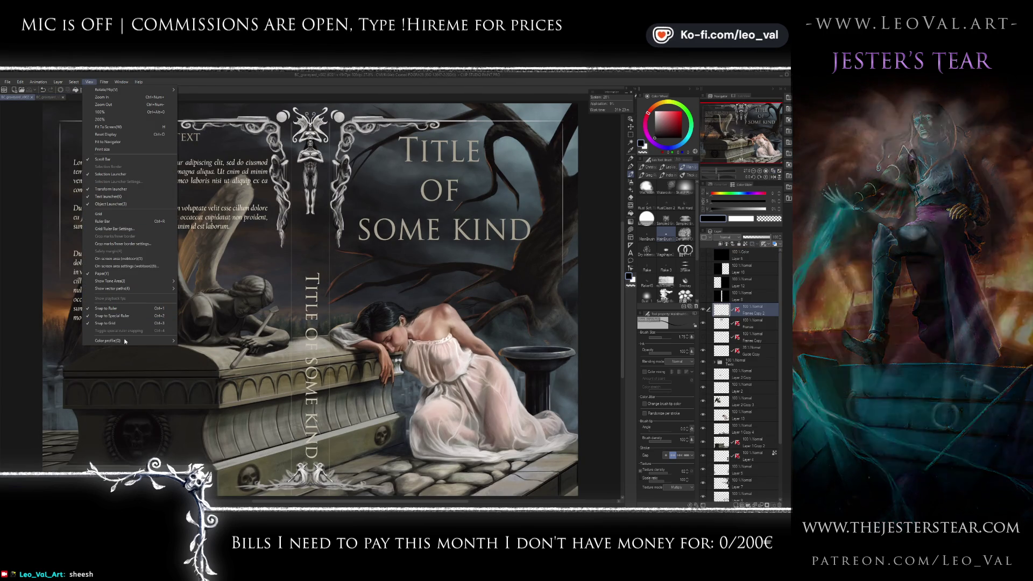
mouse_move(129, 341)
left_click(190, 350)
key("ctrl+Tab")
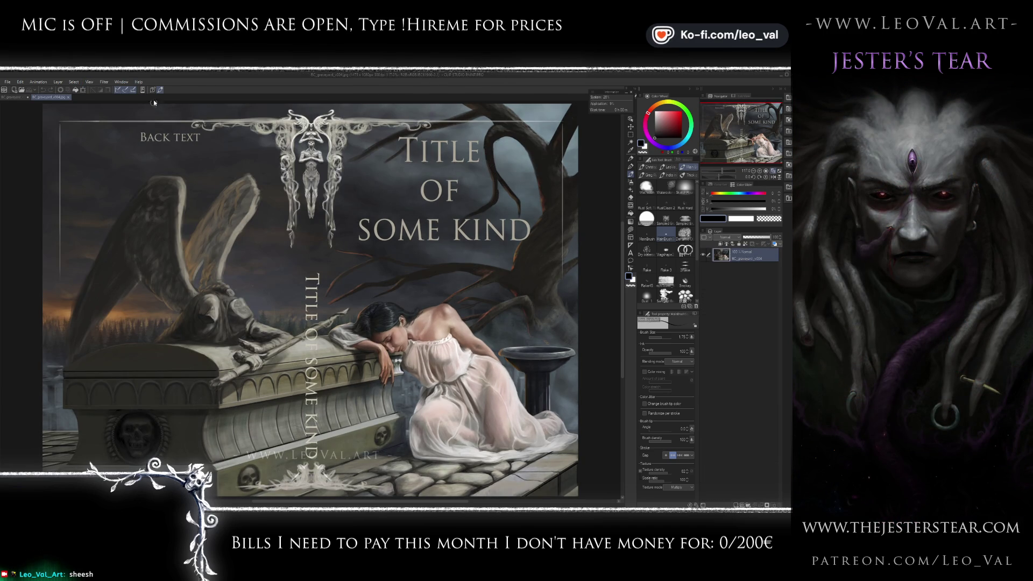
left_click(121, 82)
mouse_move(89, 82)
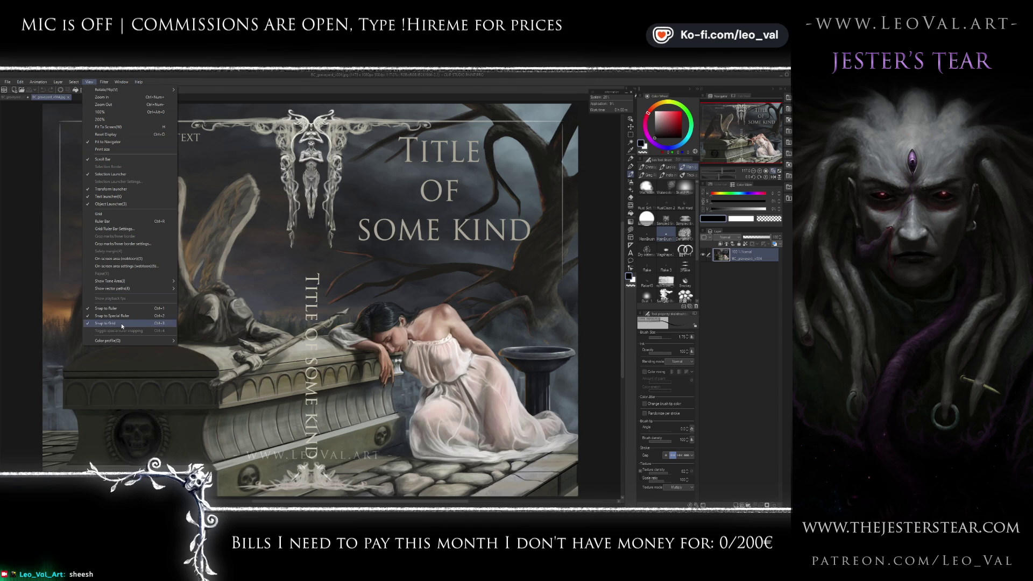
mouse_move(130, 341)
left_click(226, 351)
key("ctrl+Tab")
key("ctrl+Tab")
key("ctrl+Tab")
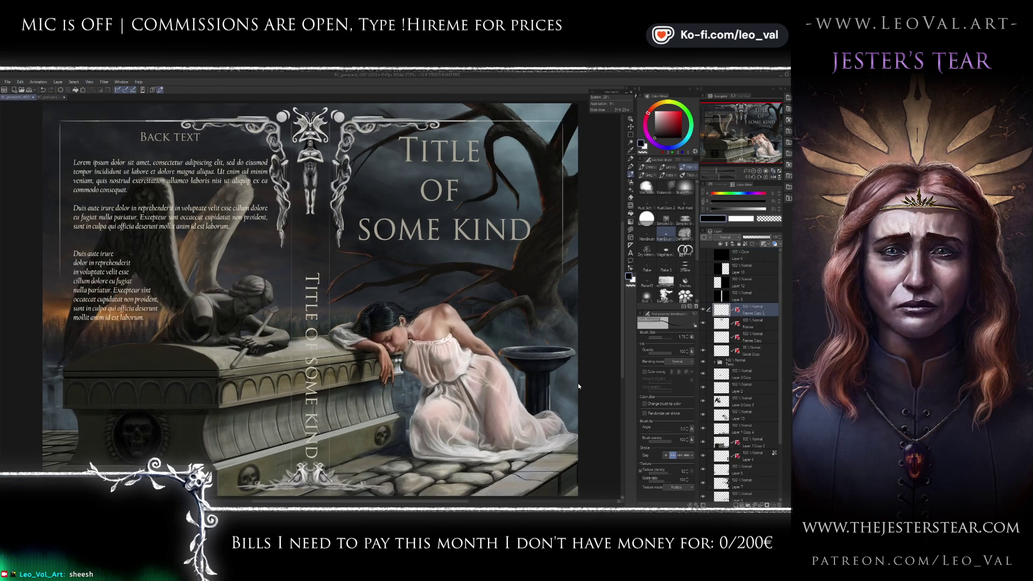
key("ctrl+Tab")
key("ctrl+Tab")
key("ctrl+Tab")
key("ctrl+Tab")
key("ctrl+Tab")
key("ctrl+Tab")
key("ctrl+Tab")
key("ctrl+Tab")
key("ctrl+Tab")
key("ctrl+Tab")
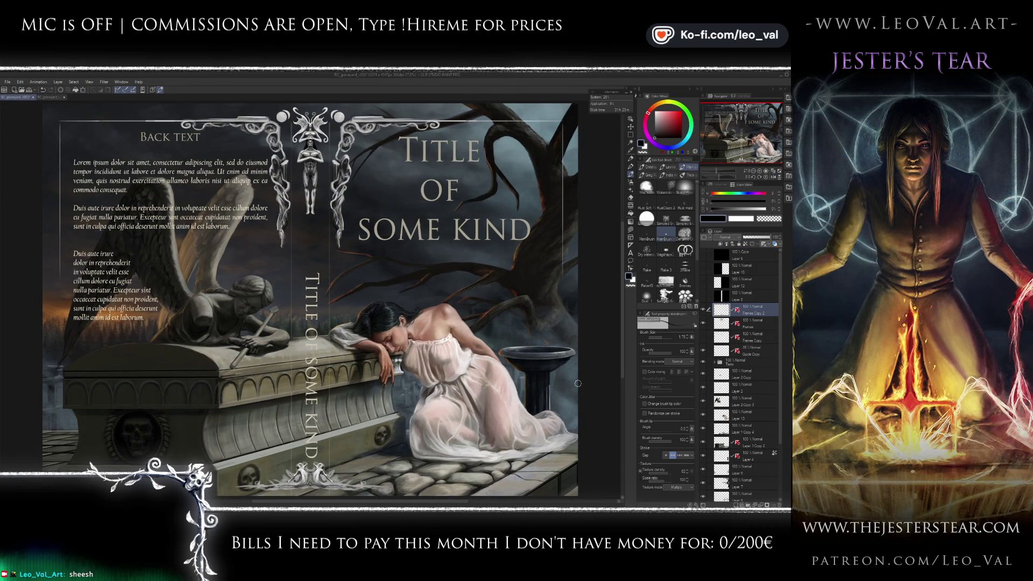
key("ctrl+Tab")
key("ctrl+Tab")
key("ctrl+Tab")
key("ctrl+Tab")
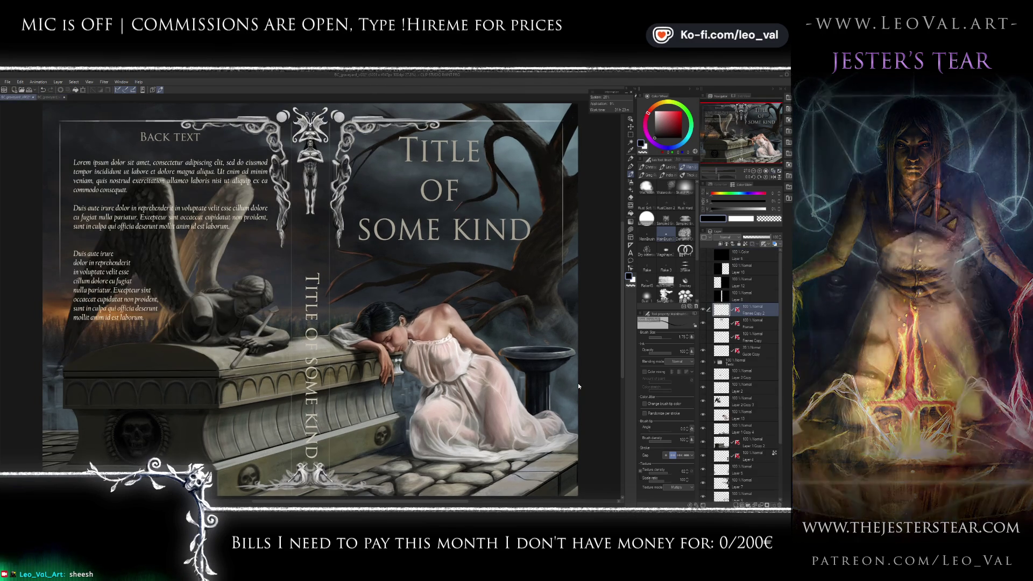
key("ctrl+Tab")
key("ctrl+Tab")
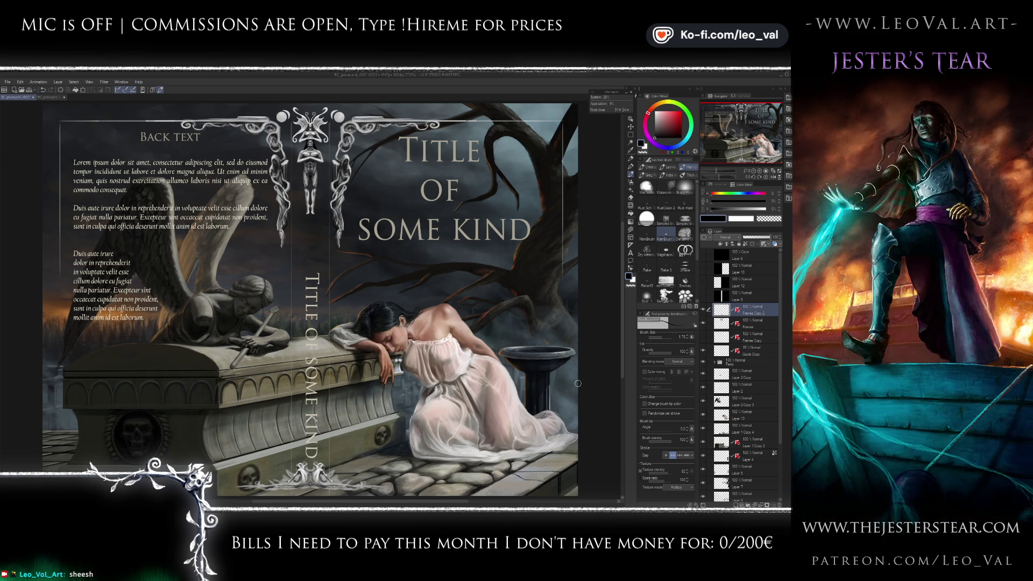
- Select the area around the spine-bottom ornament, widening it to cover the whole piece
scroll(349, 399, "up", 2)
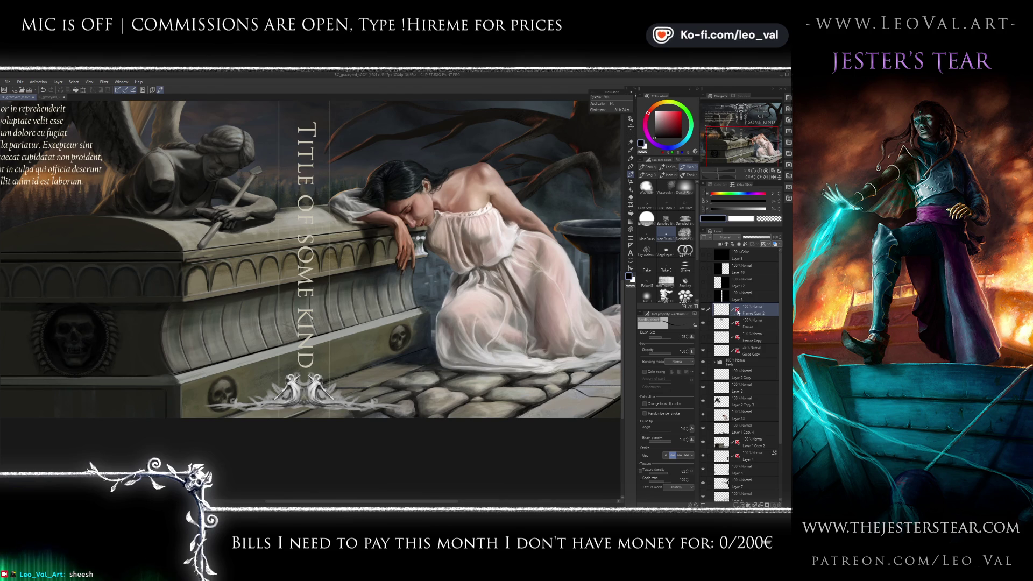
key("m")
left_click_drag(185, 418, 424, 366)
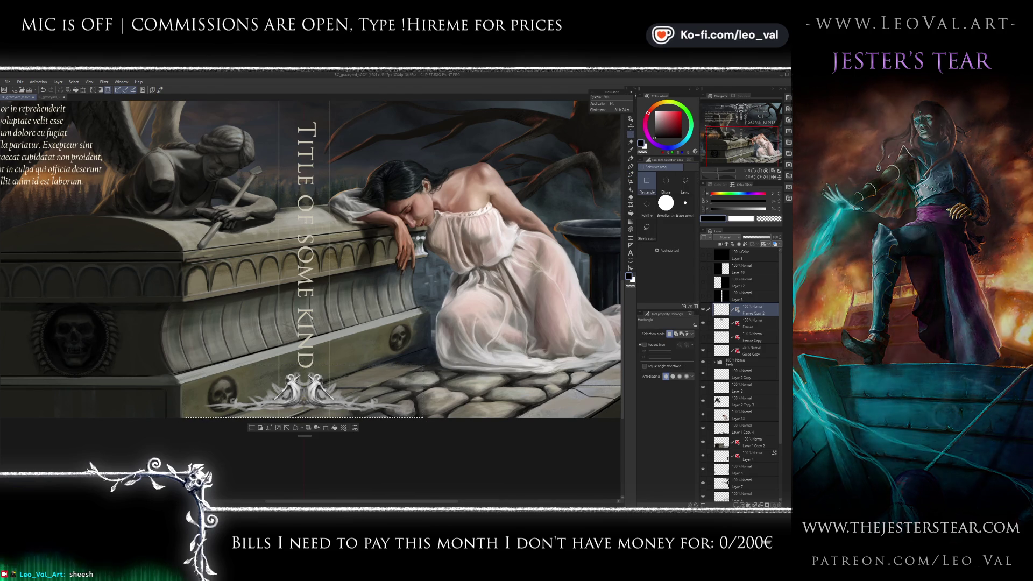
left_click_drag(274, 362, 335, 401)
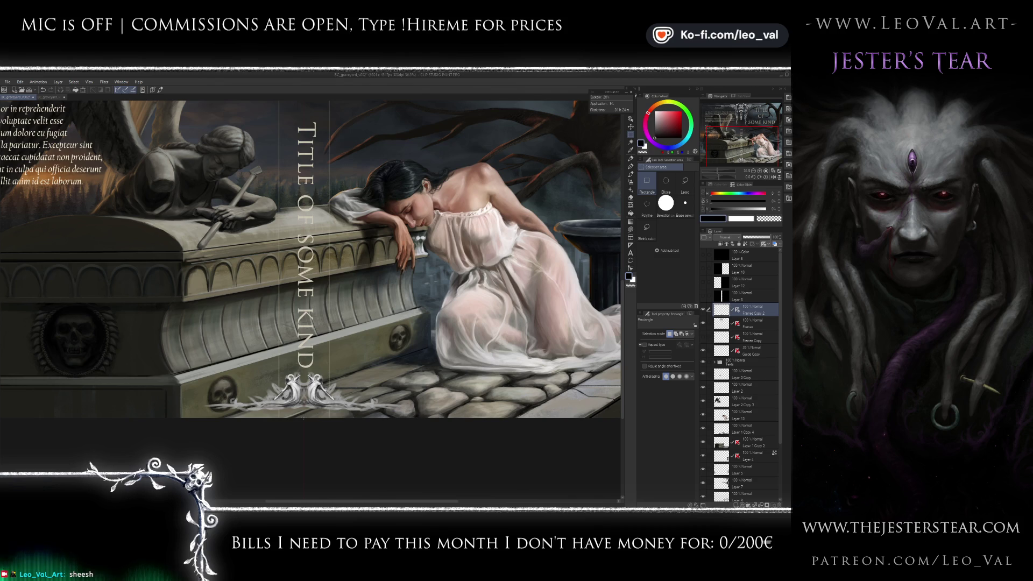
mouse_move(396, 354)
left_mouse_down()
mouse_move(231, 372)
mouse_move(213, 418)
left_mouse_up()
left_click_drag(443, 372, 166, 418)
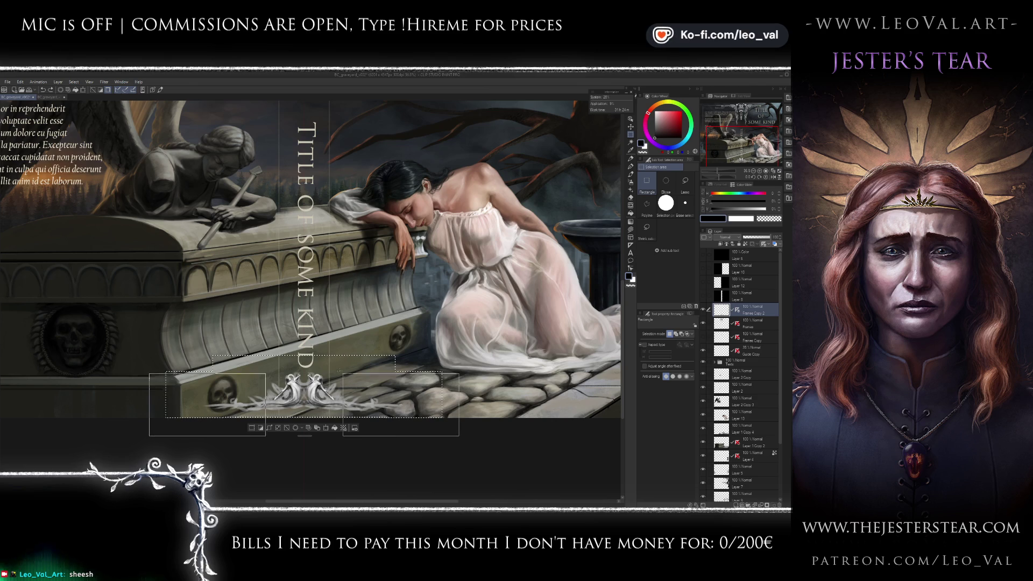
- Select only the ornament's right-hand angel and shift it further right
key("ctrl+d")
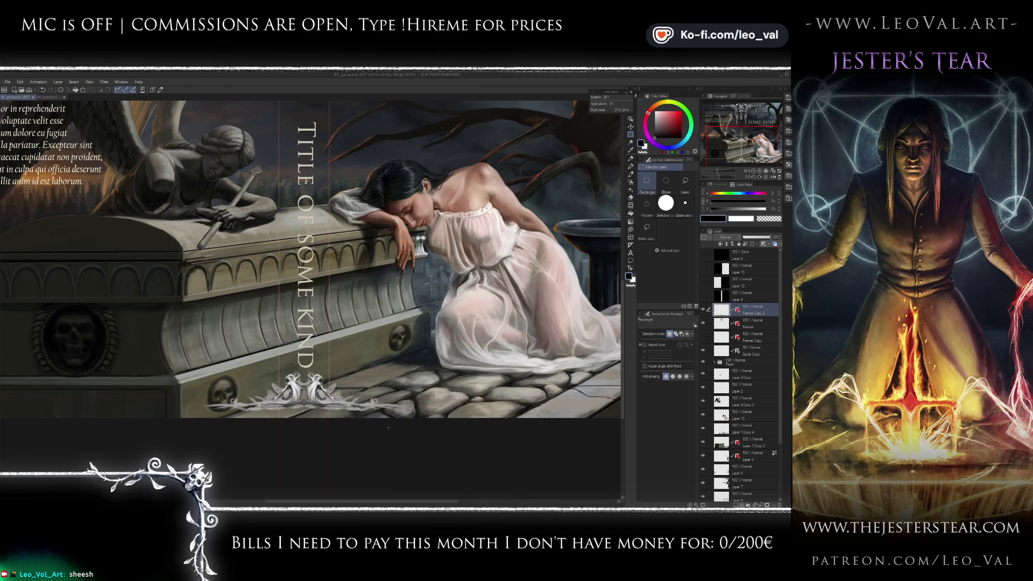
mouse_move(360, 384)
left_mouse_down()
mouse_move(304, 385)
mouse_move(304, 330)
left_mouse_up()
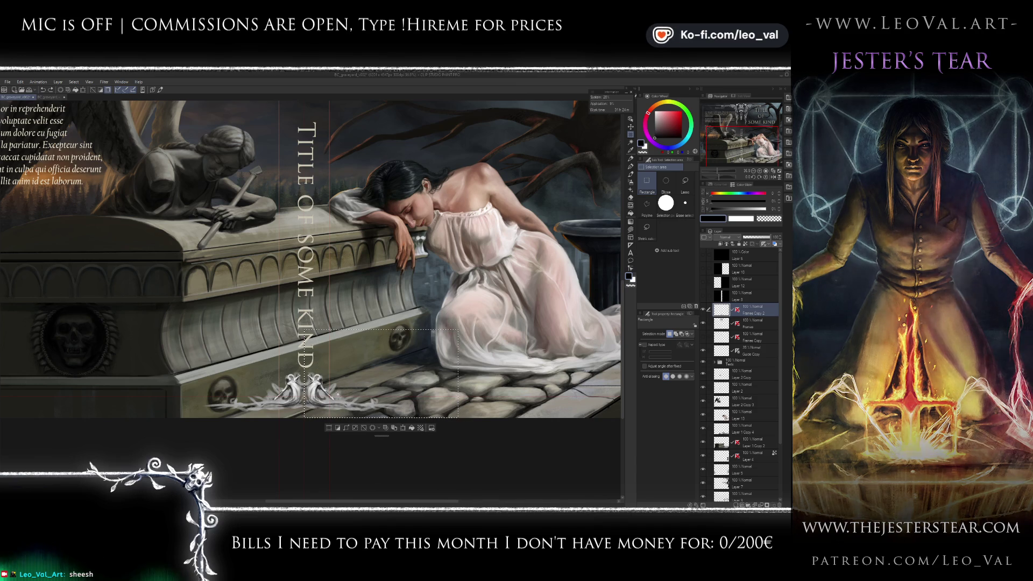
mouse_move(337, 393)
left_mouse_down()
mouse_move(362, 394)
mouse_move(362, 381)
left_mouse_up()
- Select the right-hand angel figure and paste a copy onto a new layer
key("ctrl+d")
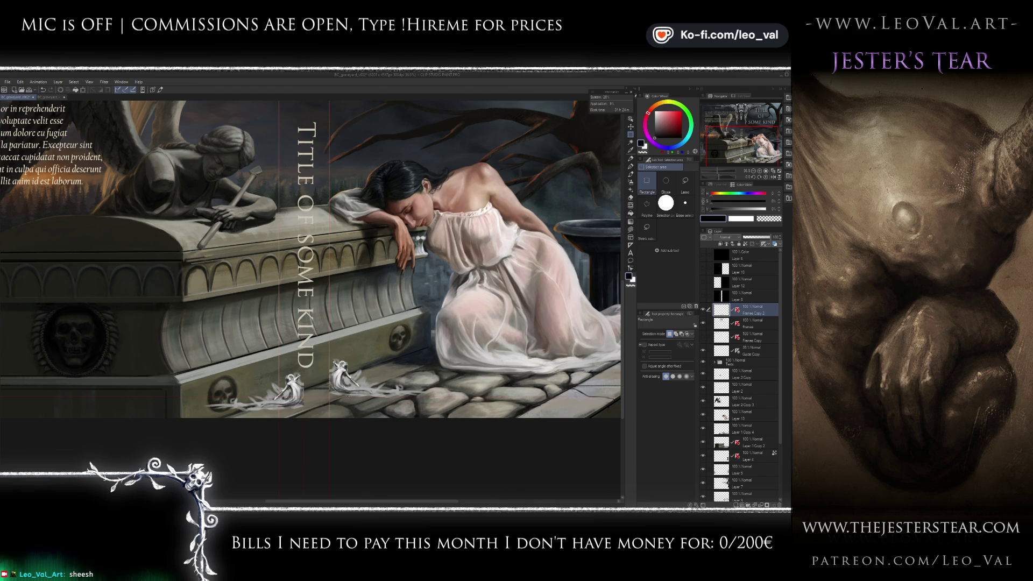
mouse_move(144, 358)
left_mouse_down()
mouse_move(329, 427)
mouse_move(266, 375)
left_mouse_up()
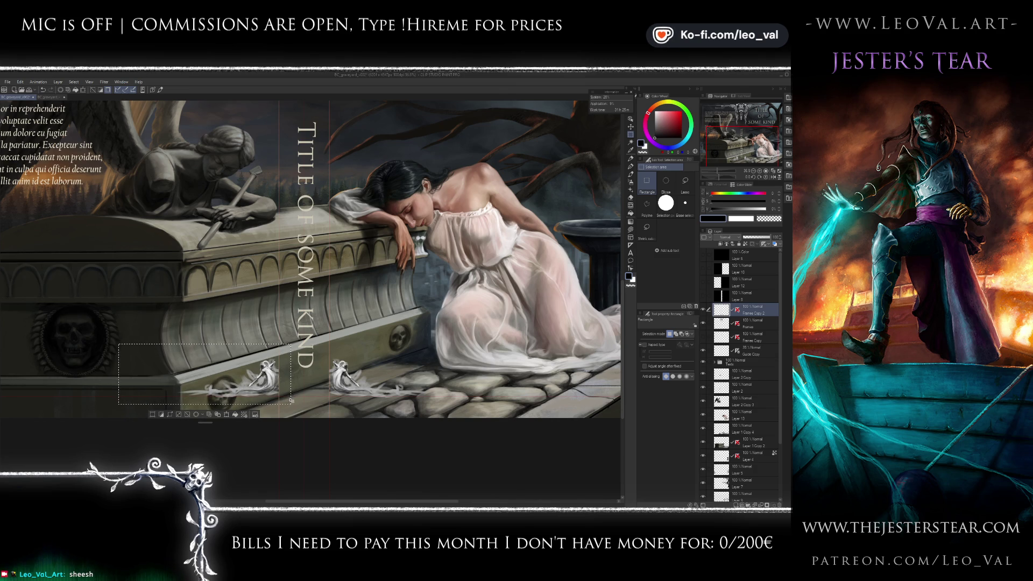
key("ctrl+z")
key("ctrl+z")
left_click_drag(305, 330, 458, 417)
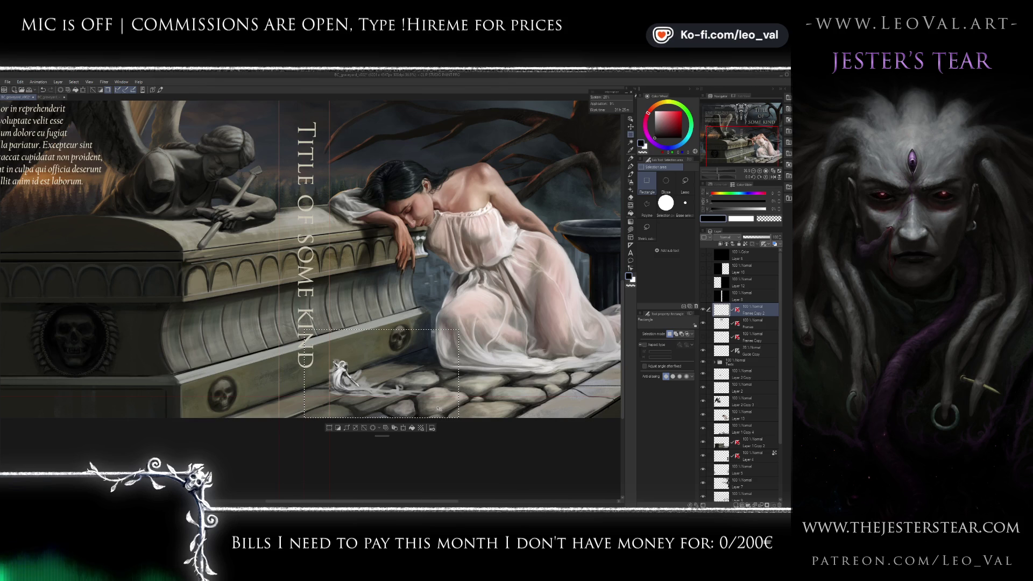
key("ctrl+c")
key("ctrl+v")
- Transform the copied angel and try horizontal flips about its centre, undoing each attempt
key("ctrl+t")
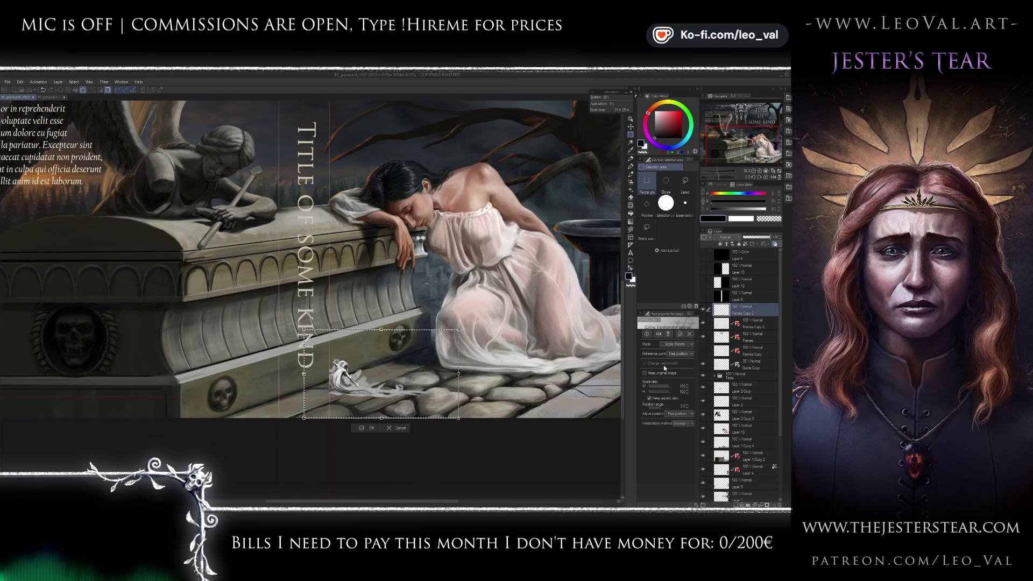
left_click(659, 334)
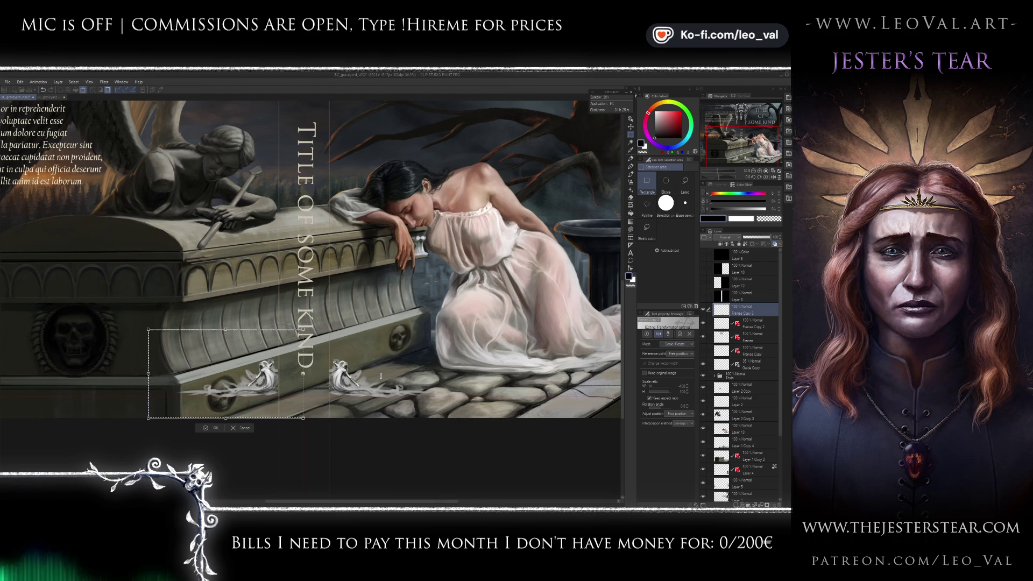
key("ctrl+z")
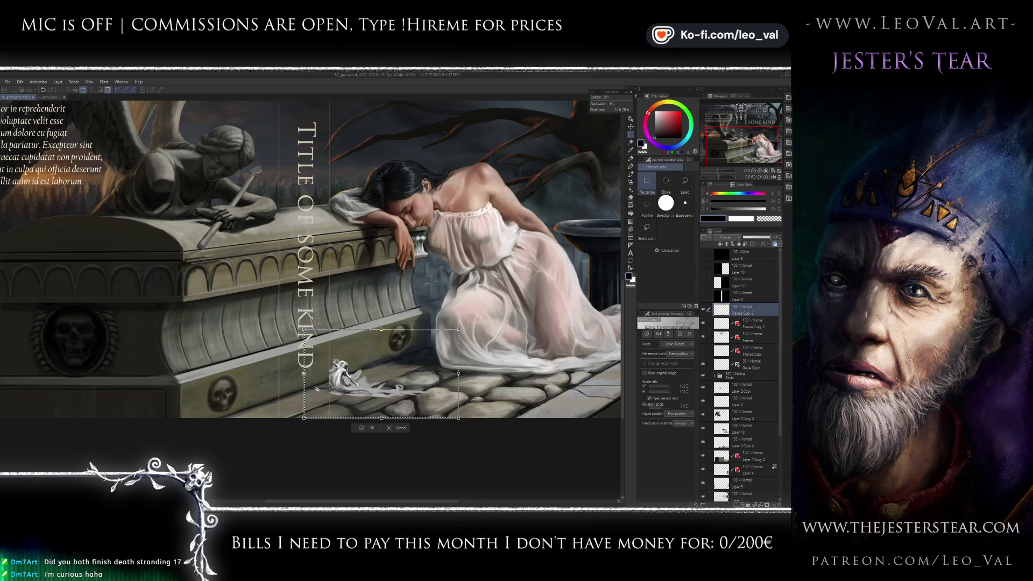
right_click(351, 379)
left_click(376, 430)
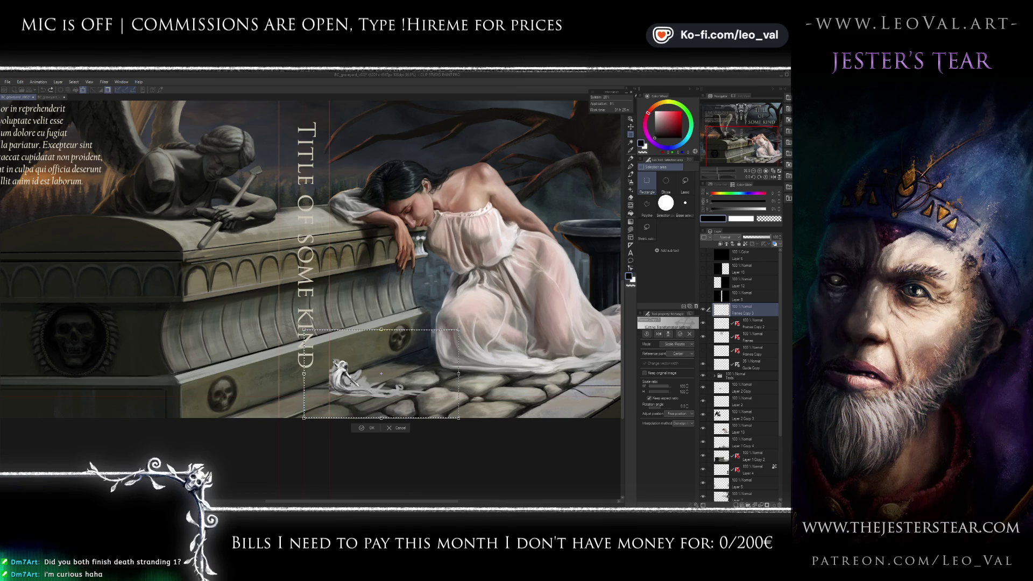
right_click(351, 382)
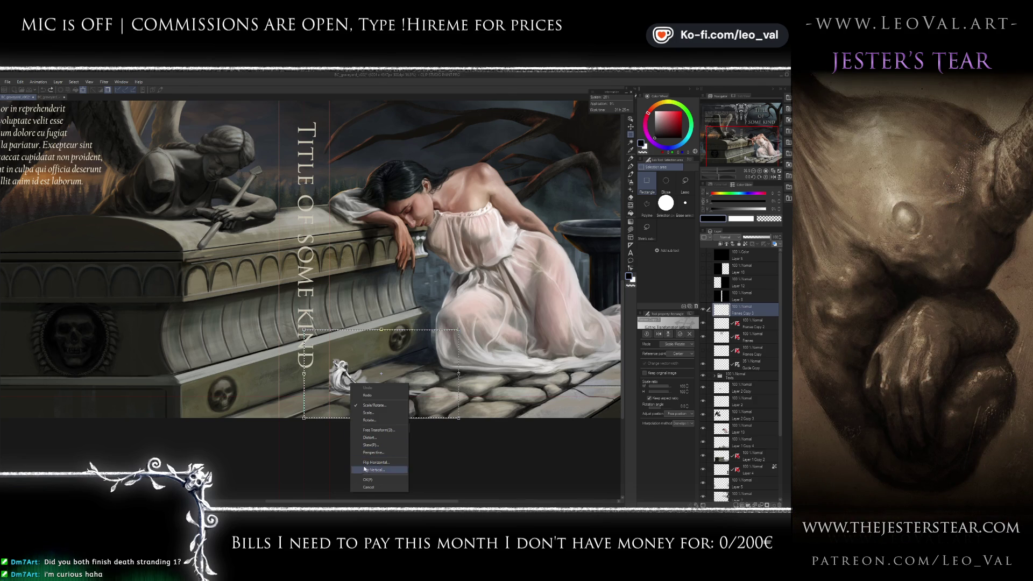
left_click(363, 462)
key("ctrl+z")
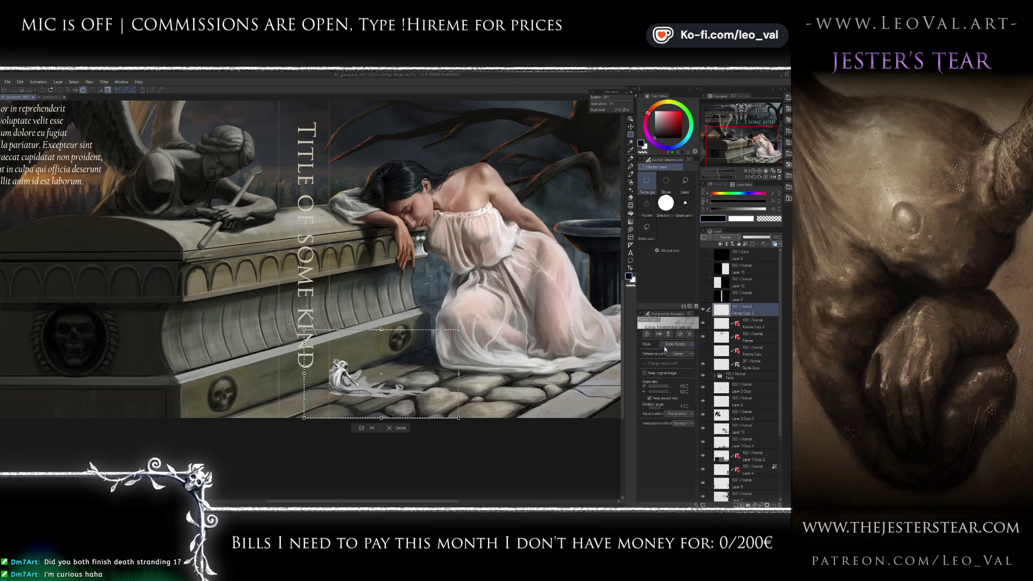
- Set the Reference point to Left and flip the copy horizontally, committing the transform
left_click(677, 354)
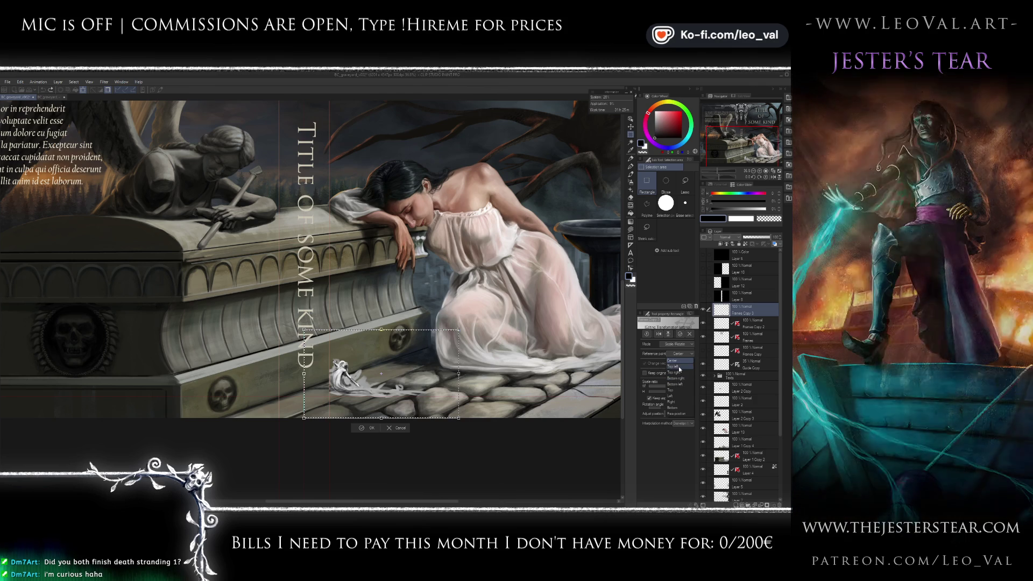
left_click(679, 396)
right_click(393, 371)
left_click(412, 451)
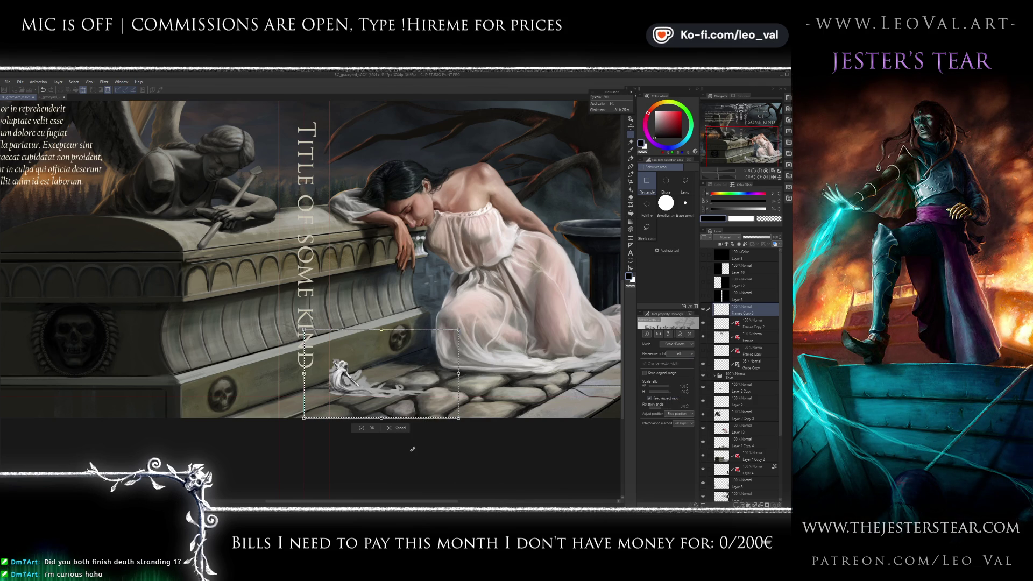
key("Return")
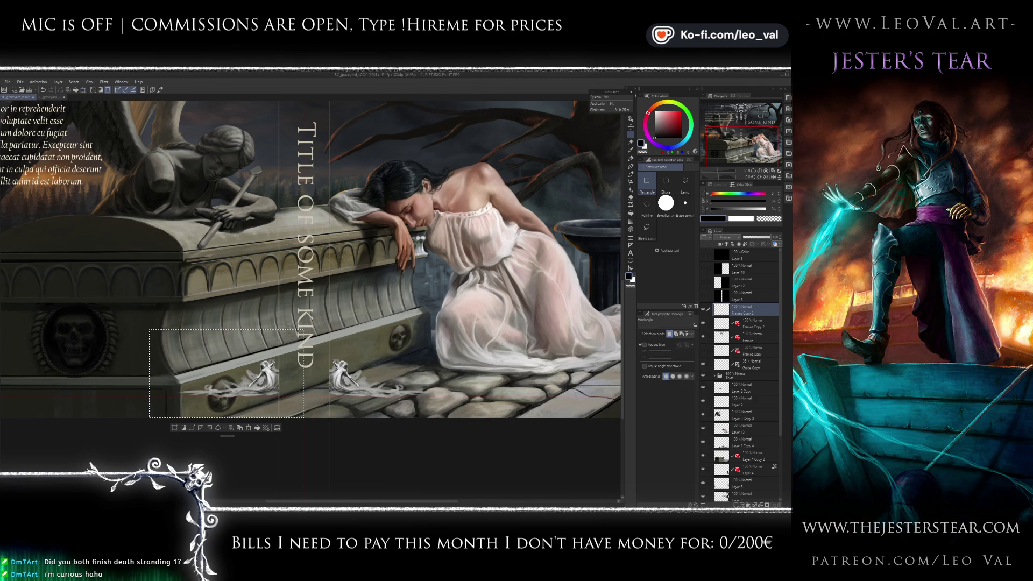
- Deselect, delete the extra mirrored Frames Copy 3 layer, and toggle the angel layer to compare
key("ctrl+d")
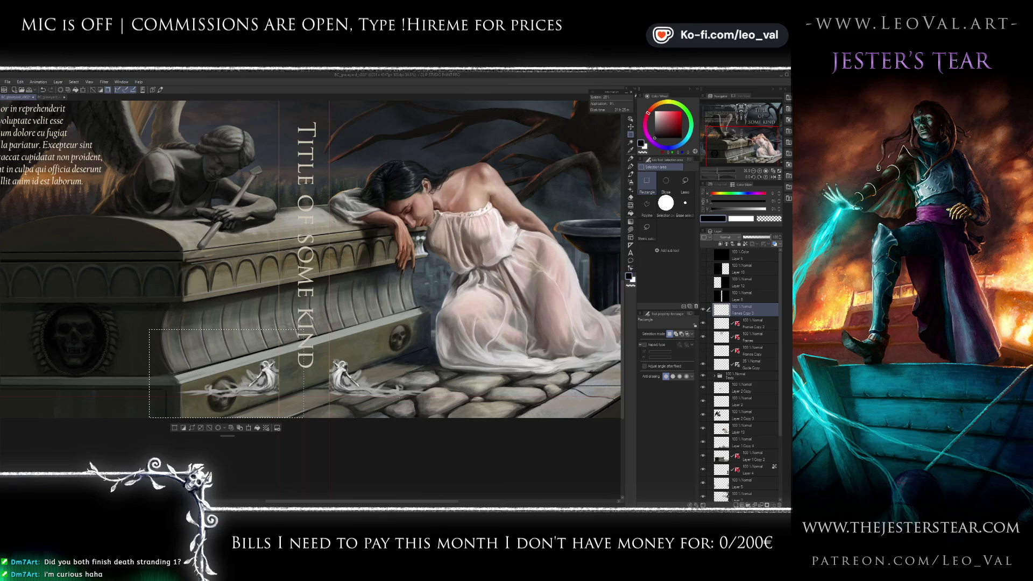
key("Delete")
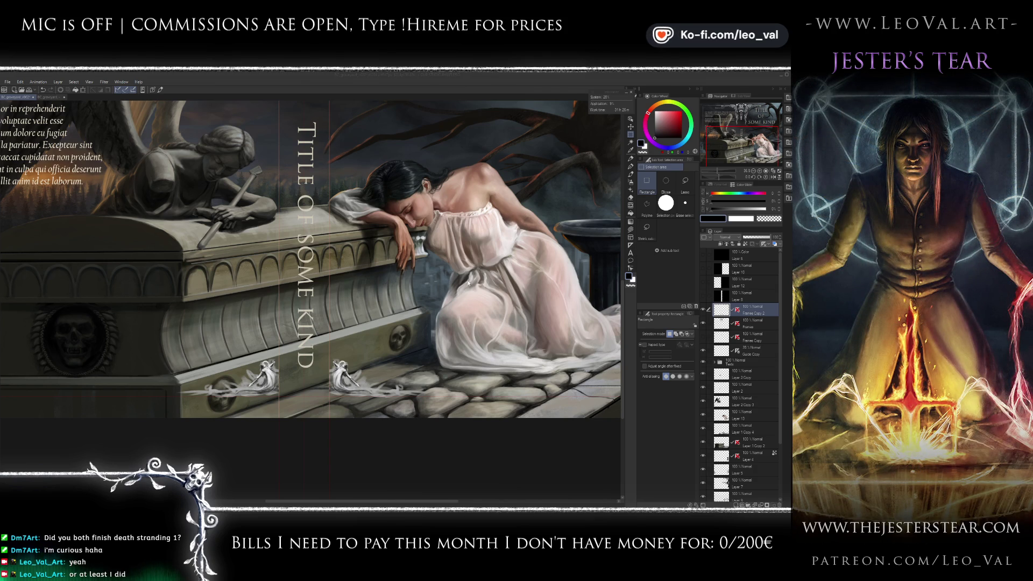
left_click(703, 310)
left_click(703, 310)
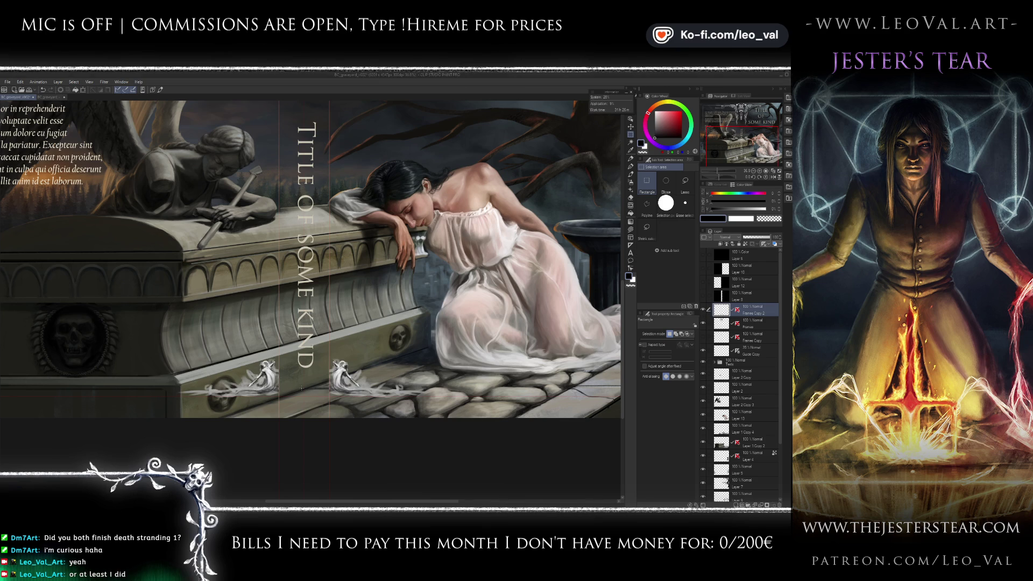
- Sample the ornament's grey with the brush and test light wisp strokes, undoing them
key("b")
scroll(350, 376, "up", 3)
left_click(375, 385, "alt")
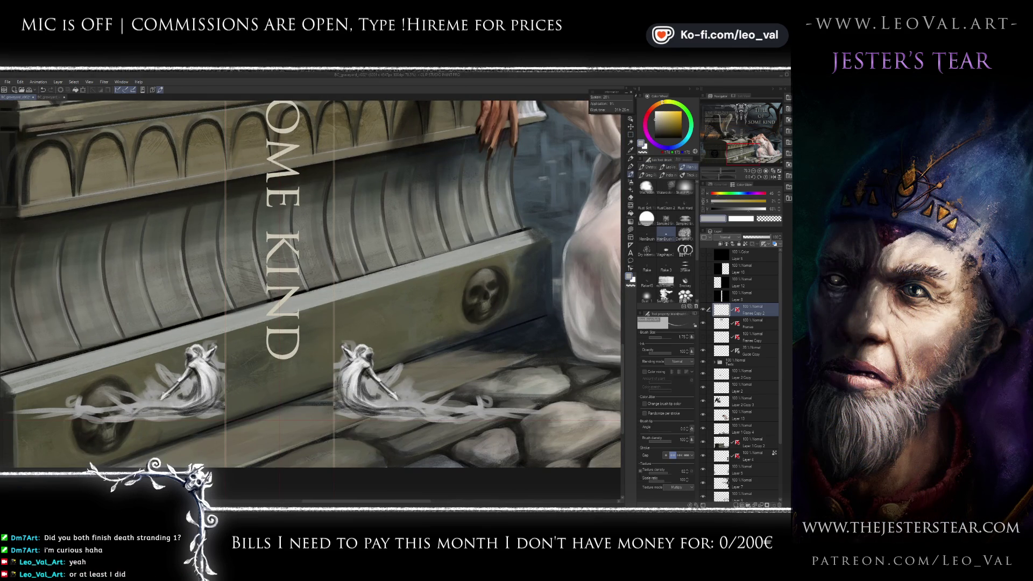
left_click_drag(285, 406, 322, 384)
key("ctrl+z")
key("bracketright")
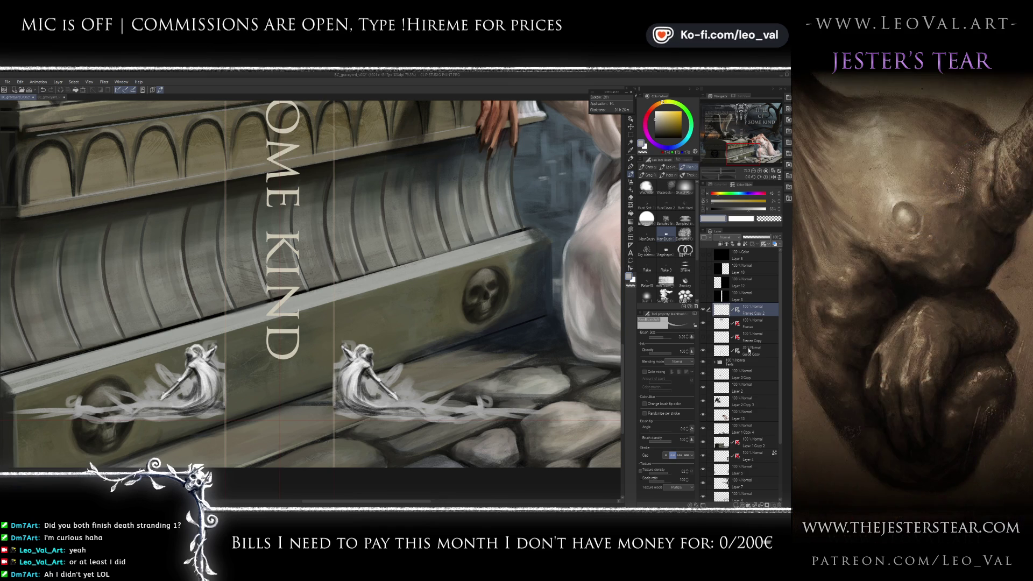
mouse_move(312, 411)
left_mouse_down()
mouse_move(328, 377)
mouse_move(291, 403)
mouse_move(324, 409)
mouse_move(252, 411)
mouse_move(263, 410)
left_mouse_up()
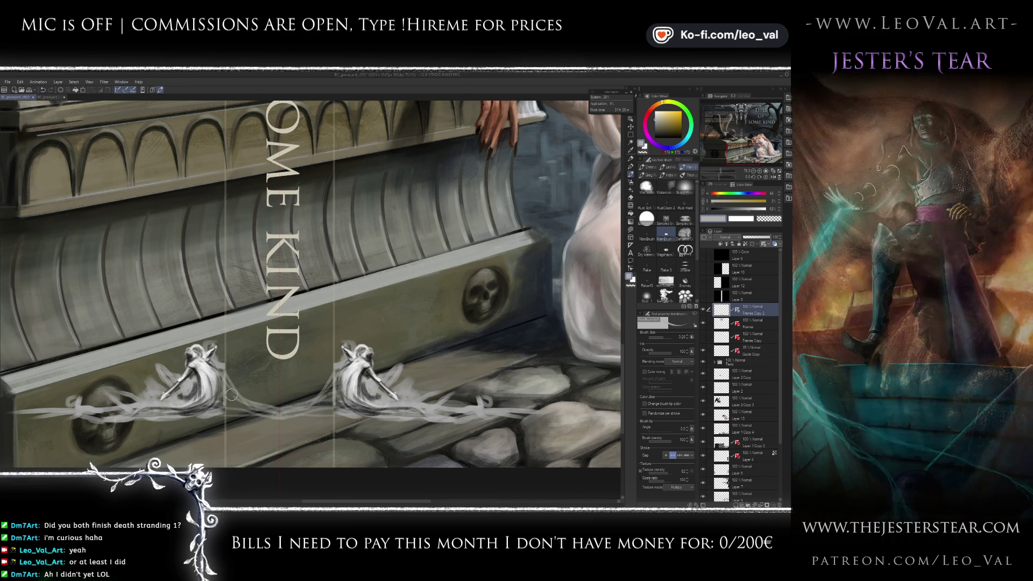
key("ctrl+z")
key("ctrl+z")
- Paint white curly wisps along the ribbon and at both ends, then set black as the colour
mouse_move(264, 389)
left_mouse_down()
mouse_move(296, 398)
mouse_move(256, 413)
left_mouse_up()
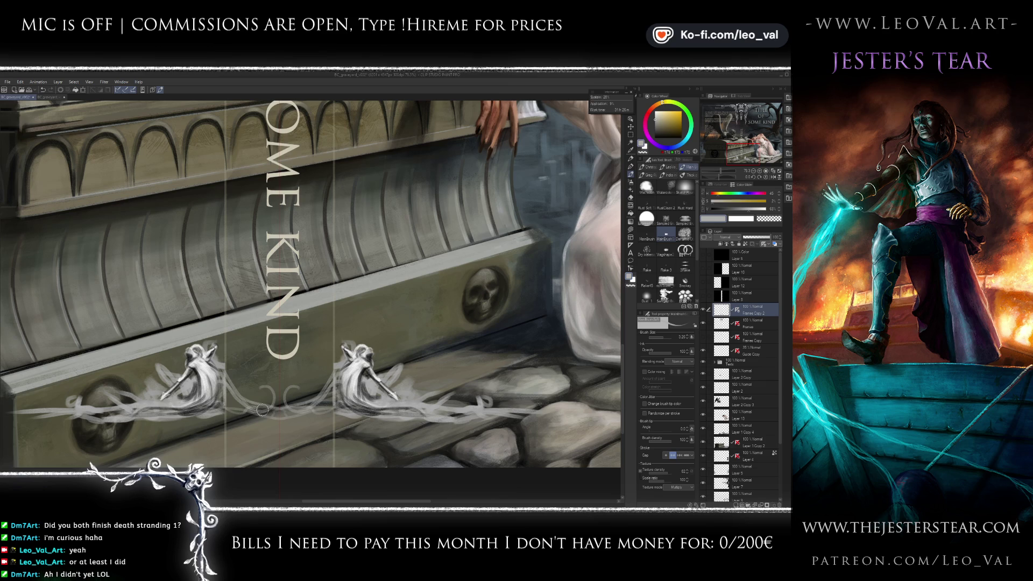
left_click(256, 396, "alt")
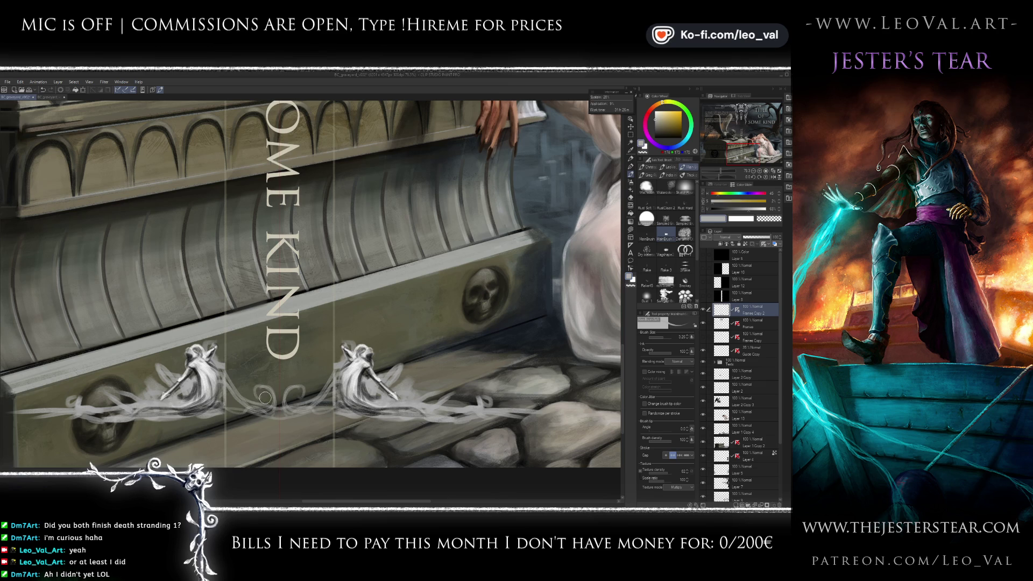
mouse_move(290, 398)
left_mouse_down()
mouse_move(263, 407)
mouse_move(322, 394)
left_mouse_up()
left_click_drag(225, 398, 183, 410)
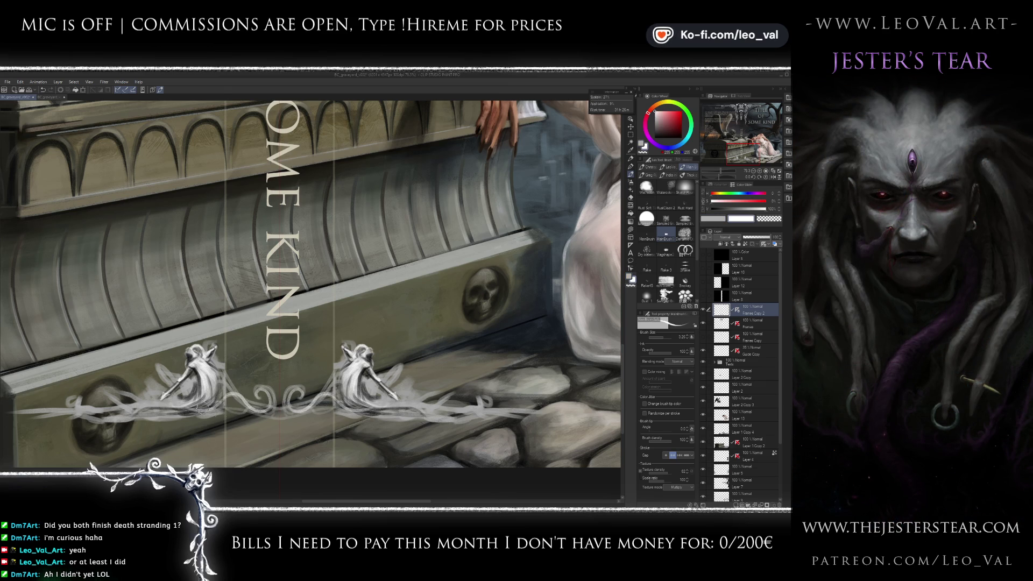
left_click(264, 395, "alt")
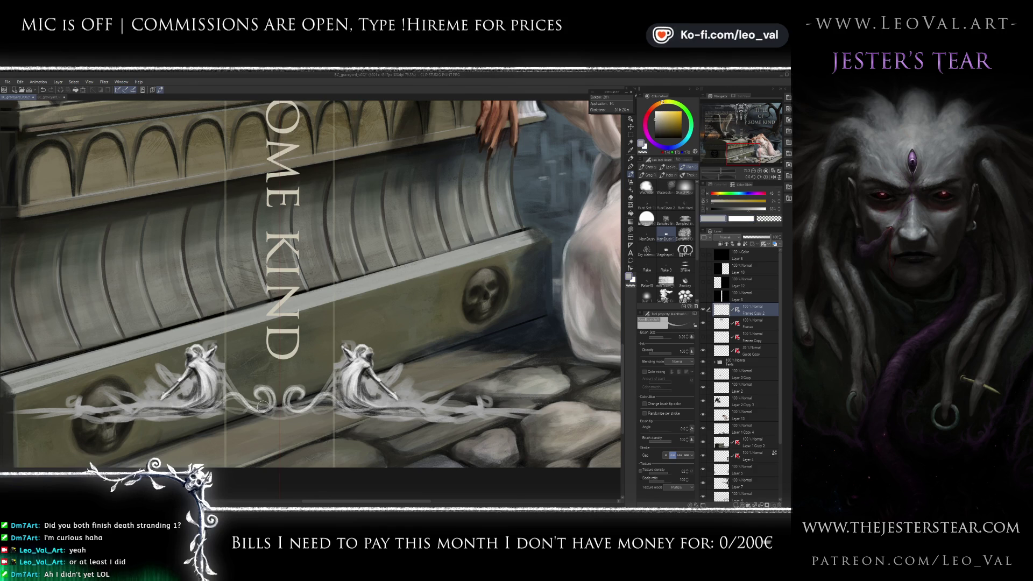
left_click(264, 397, "alt")
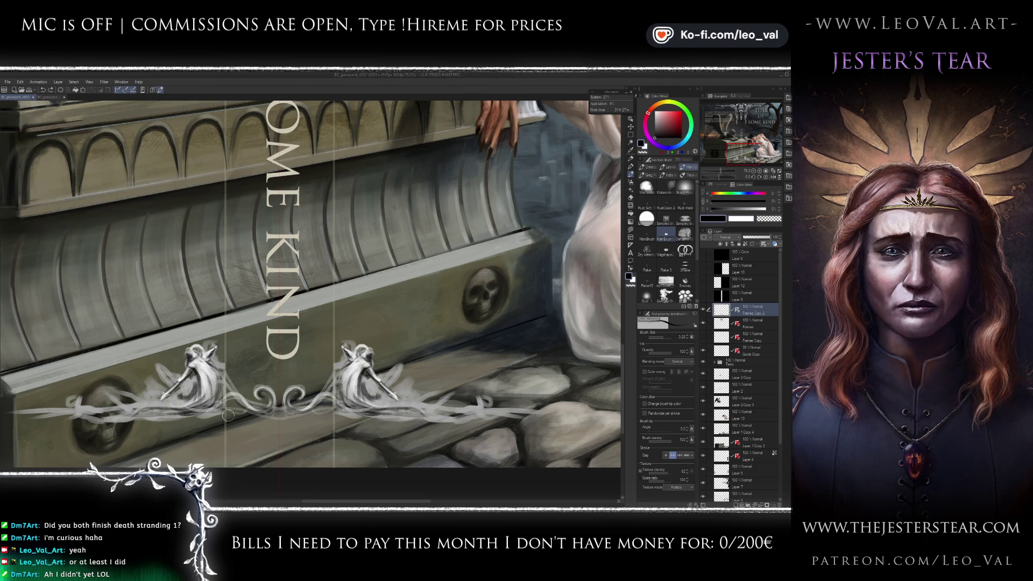
scroll(277, 412, "down", 5)
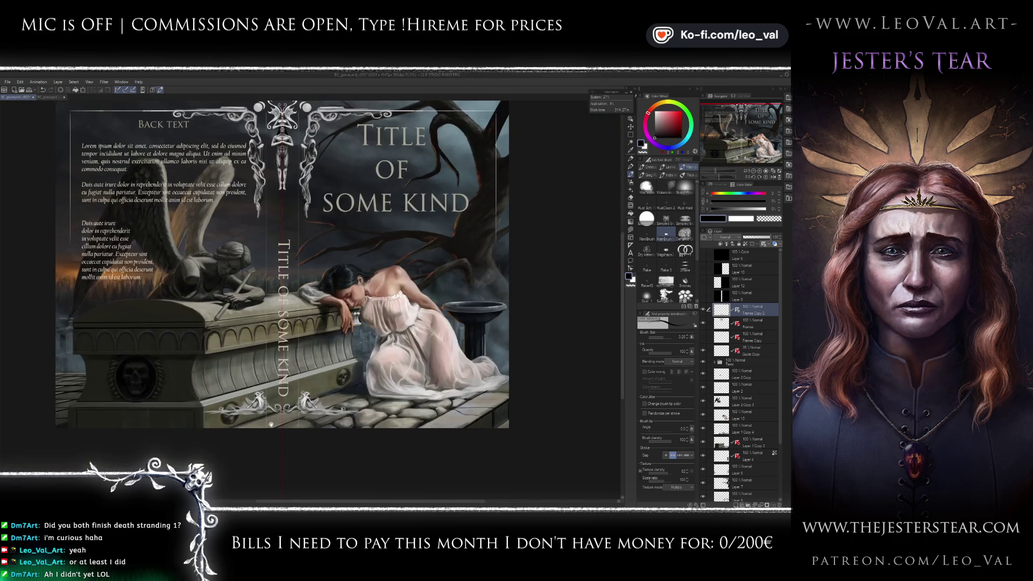
- Darken the ornament stream with a larger black brush, then brighten it with white strokes
scroll(286, 405, "up", 5)
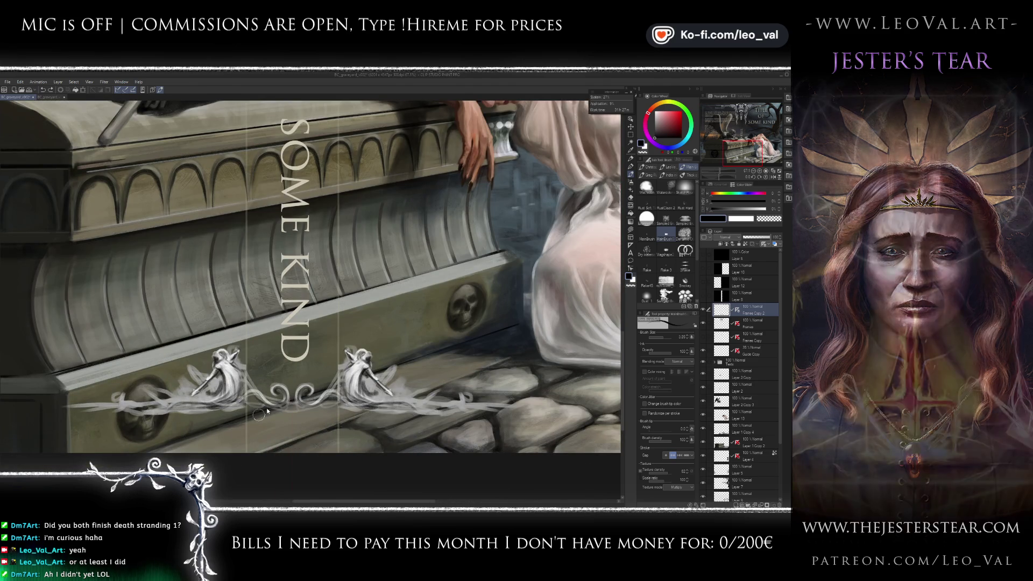
key("bracketright")
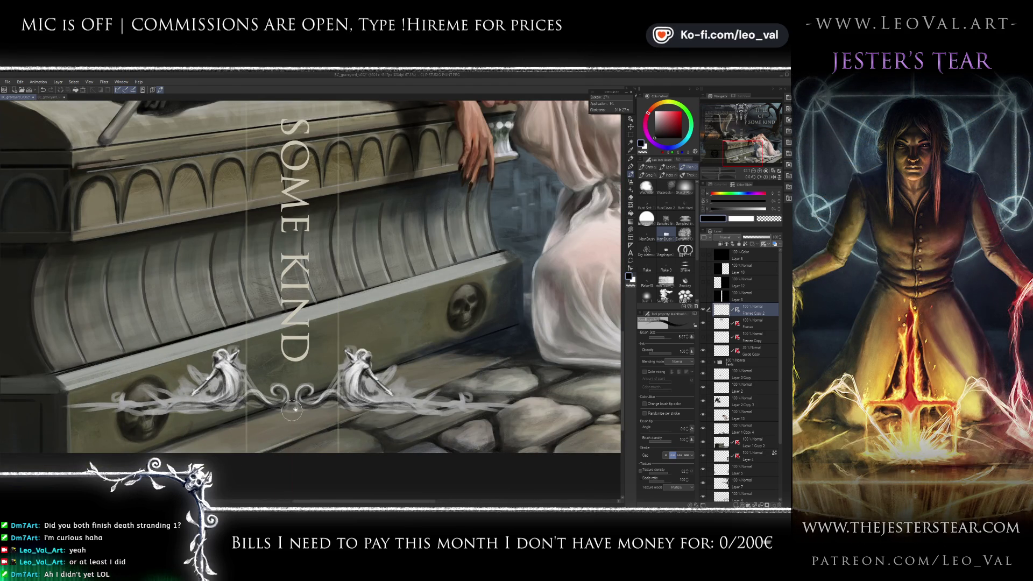
scroll(287, 412, "down", 5)
scroll(296, 388, "up", 5)
left_click_drag(312, 392, 350, 390)
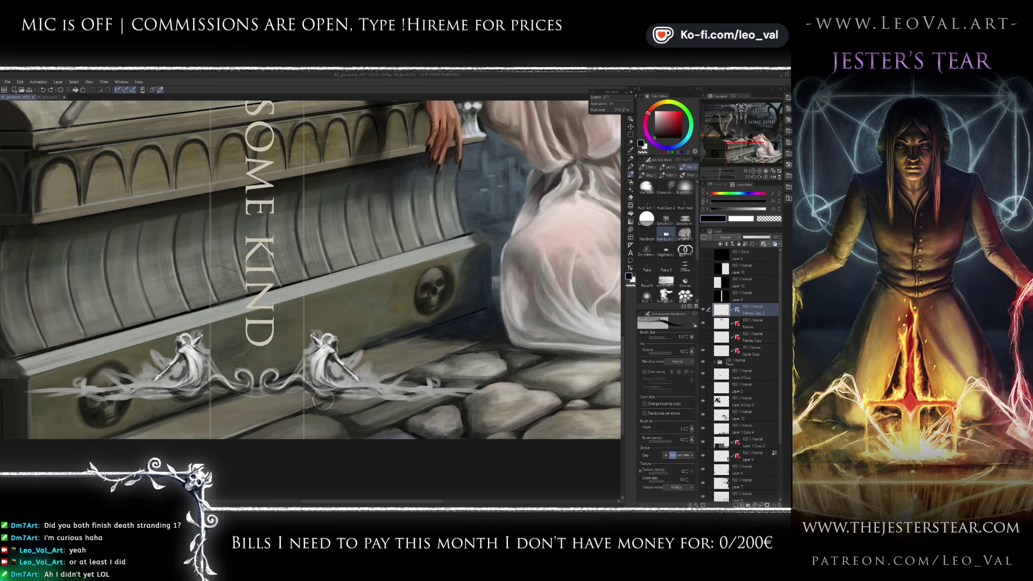
mouse_move(337, 399)
left_mouse_down()
mouse_move(329, 398)
mouse_move(390, 391)
left_mouse_up()
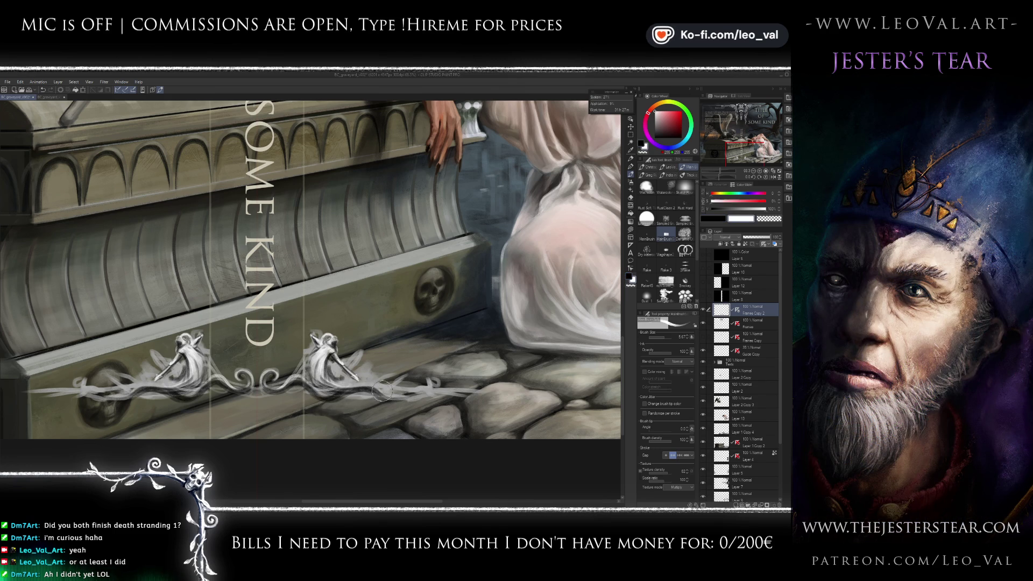
key("x")
left_click_drag(384, 389, 334, 394)
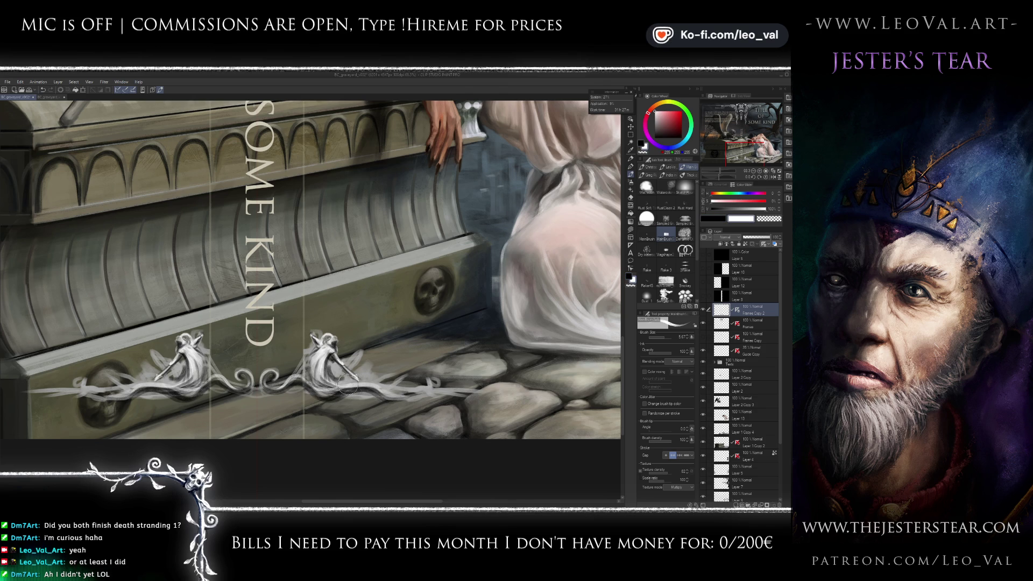
key("x")
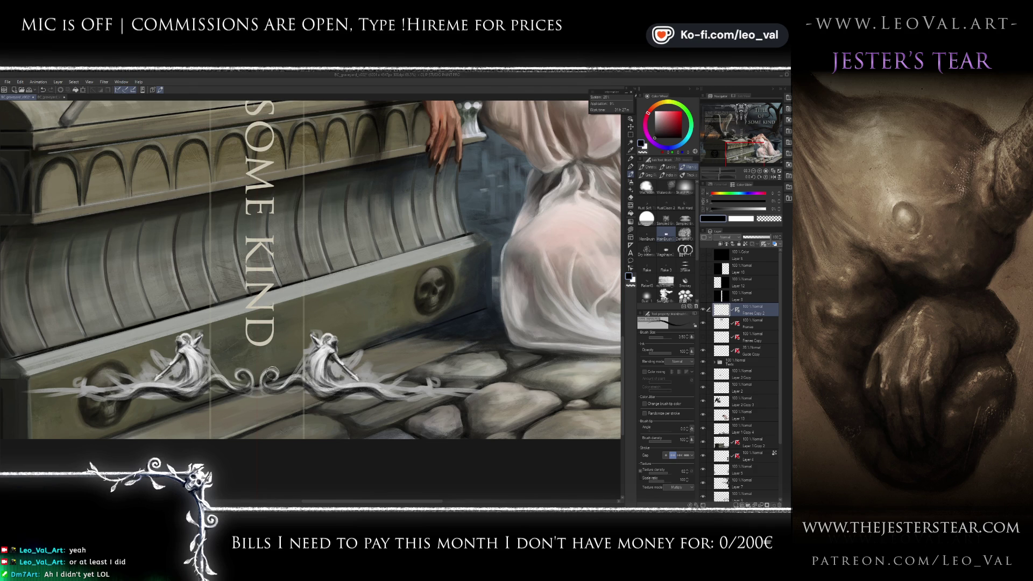
- Add small dark accents and white strokes near the ornament's right tip
key("x")
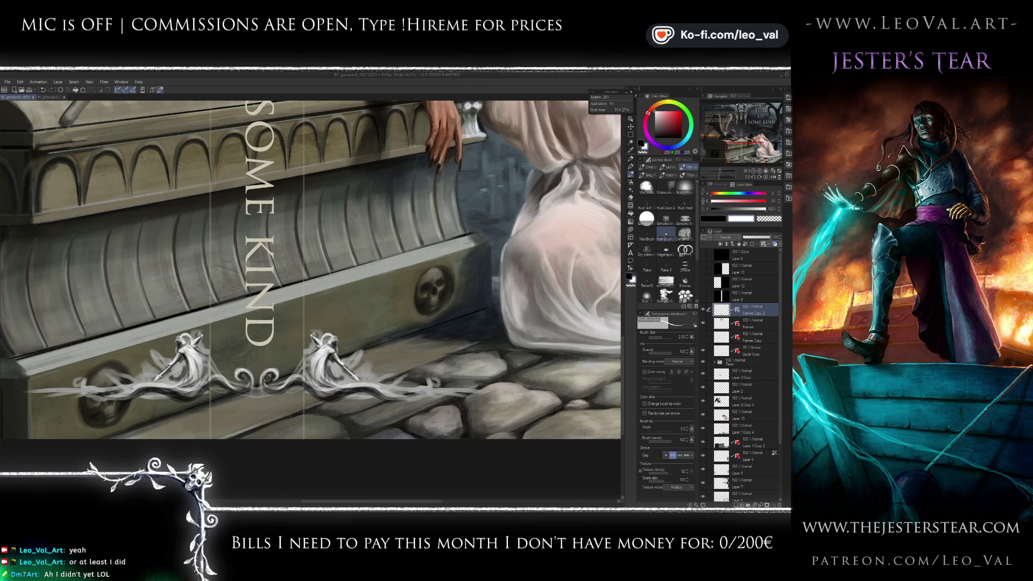
left_click_drag(288, 382, 297, 389)
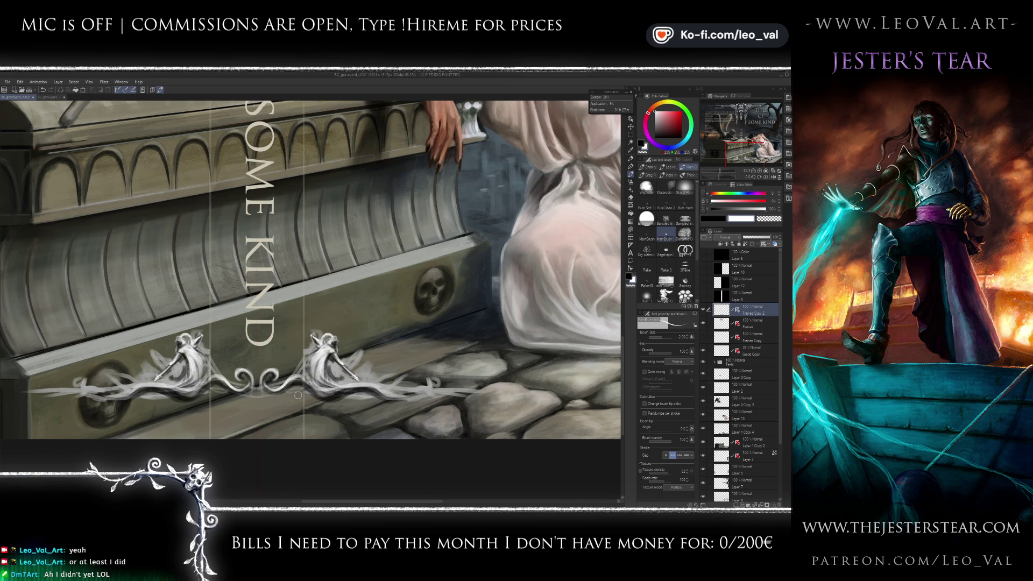
key("x")
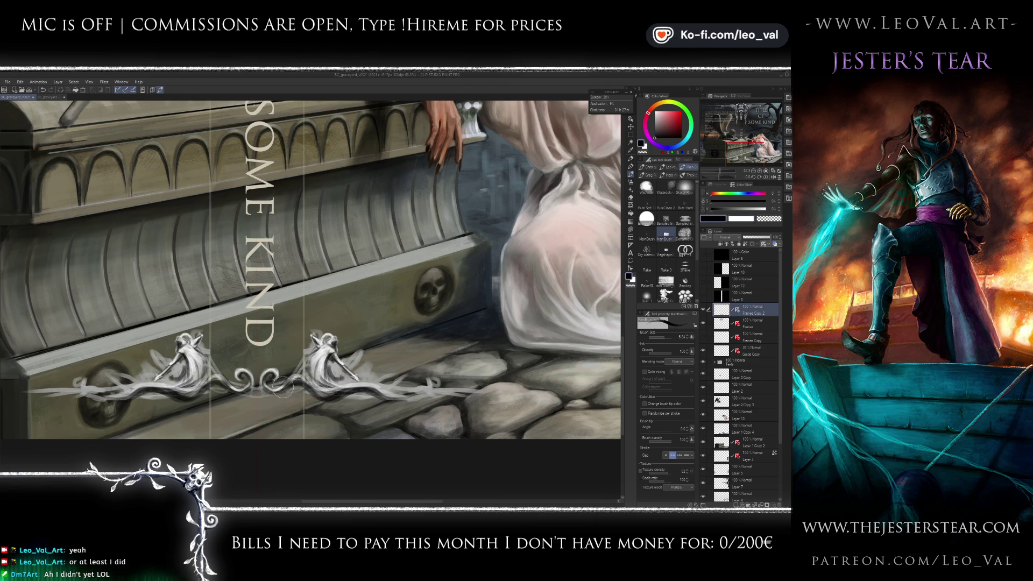
key("x")
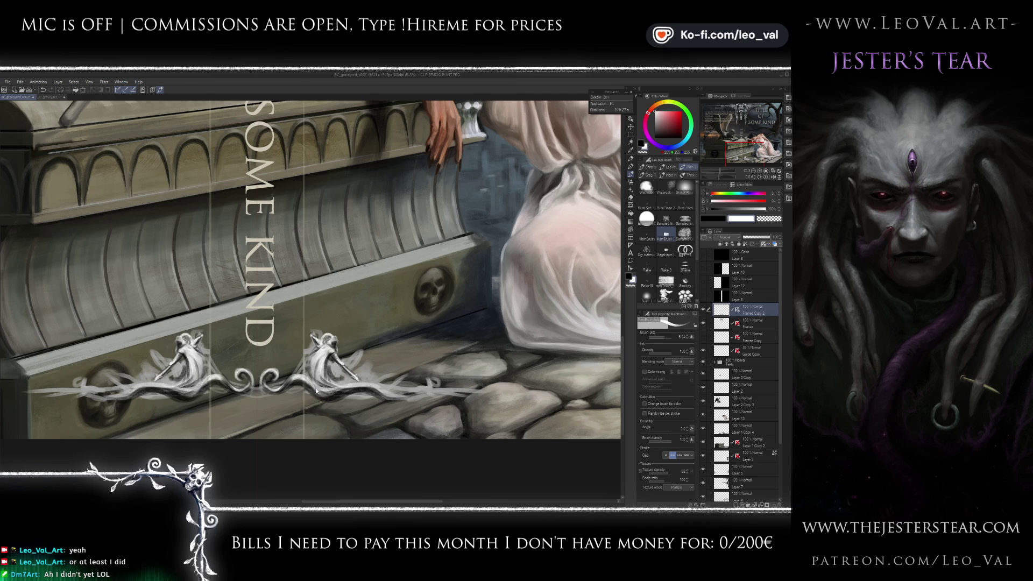
key("x")
left_click_drag(323, 385, 351, 383)
key("x")
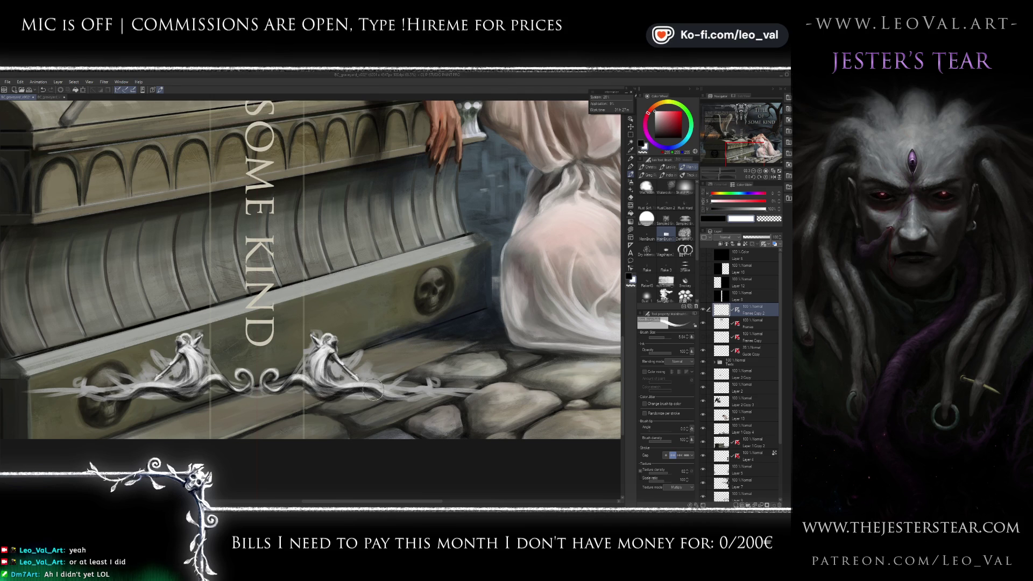
mouse_move(423, 389)
left_mouse_down()
mouse_move(410, 398)
mouse_move(414, 380)
left_mouse_up()
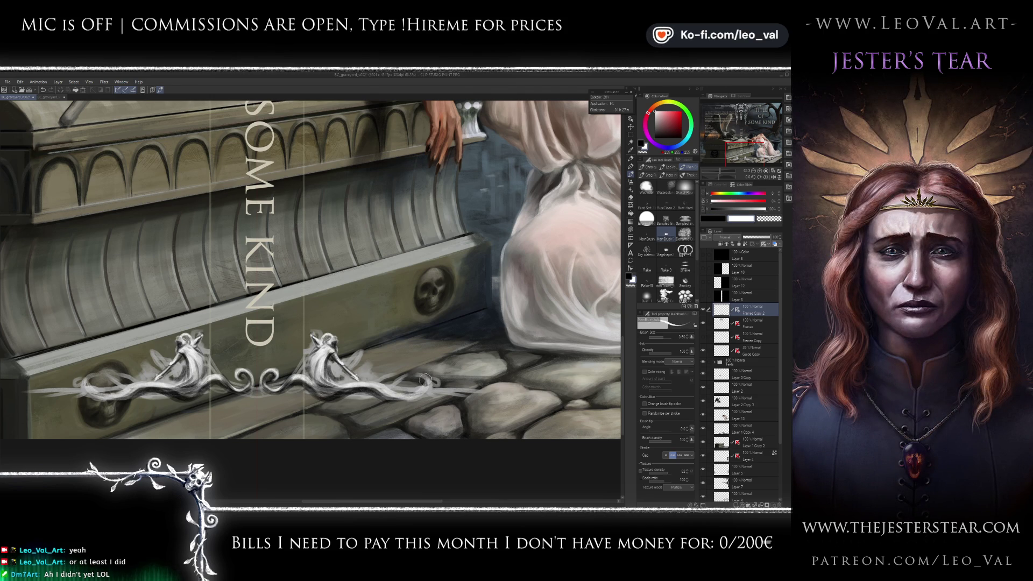
mouse_move(420, 383)
left_mouse_down()
mouse_move(415, 373)
mouse_move(422, 381)
left_mouse_up()
key("x")
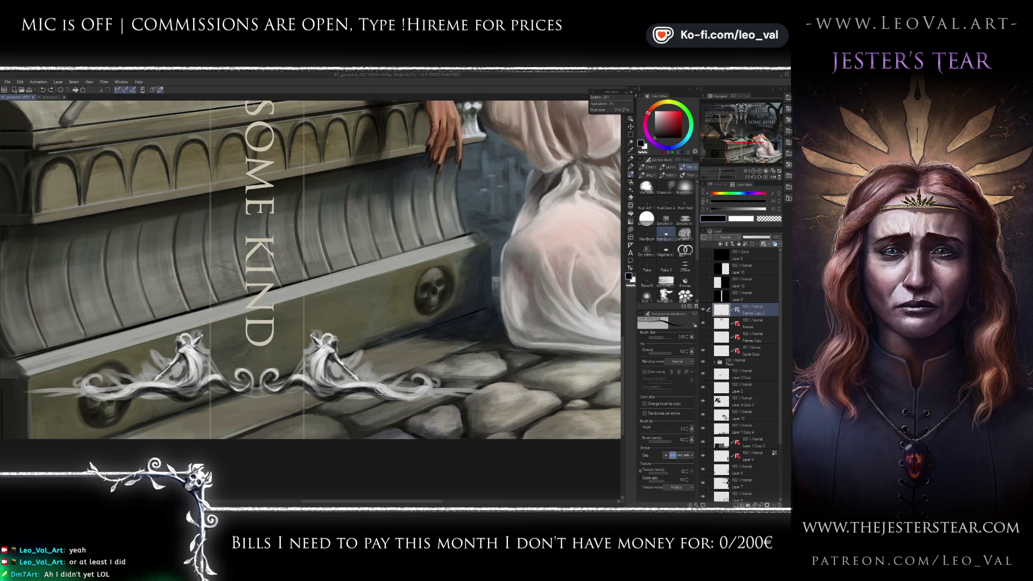
key("e")
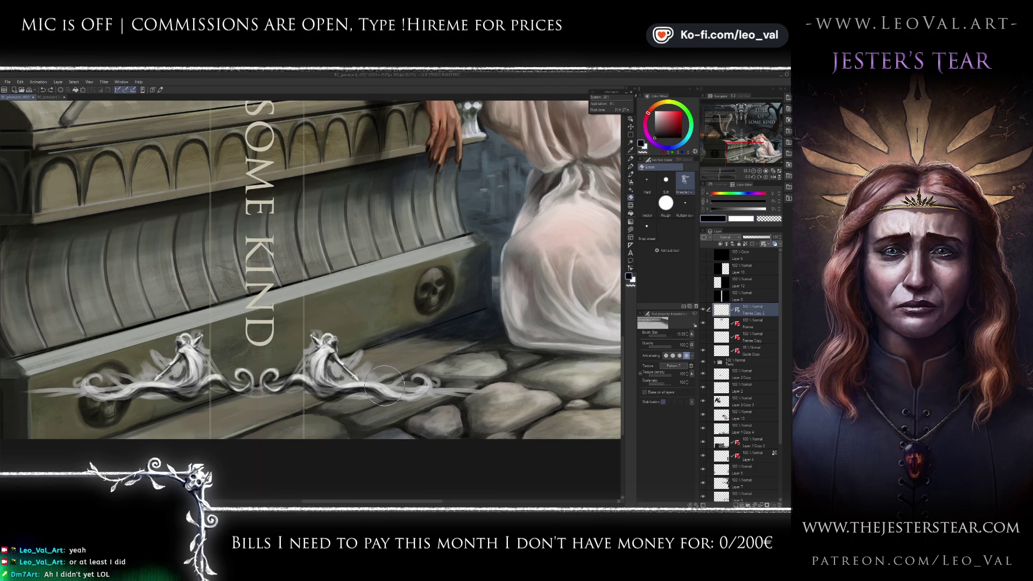
- Lightly erase the ornament's right end and repaint it with a sampled dark greyish-yellow
left_click_drag(384, 385, 390, 396)
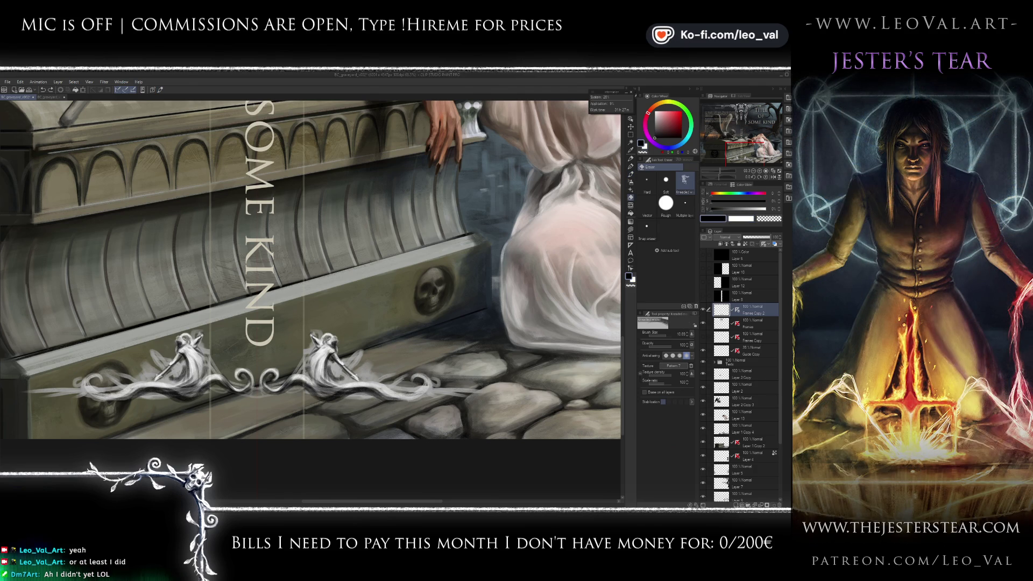
key("b")
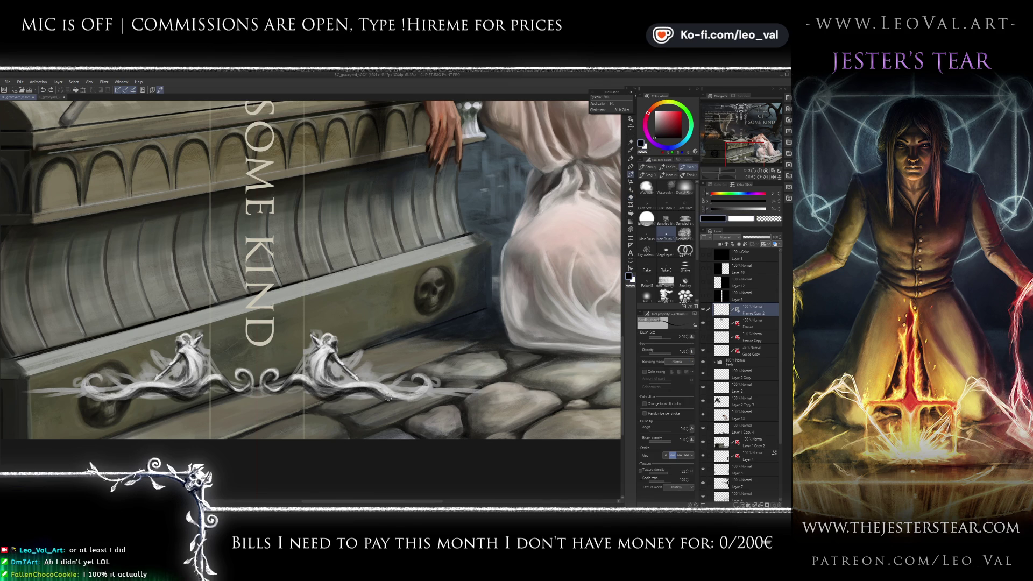
left_click(366, 454, "alt")
left_click_drag(380, 379, 397, 399)
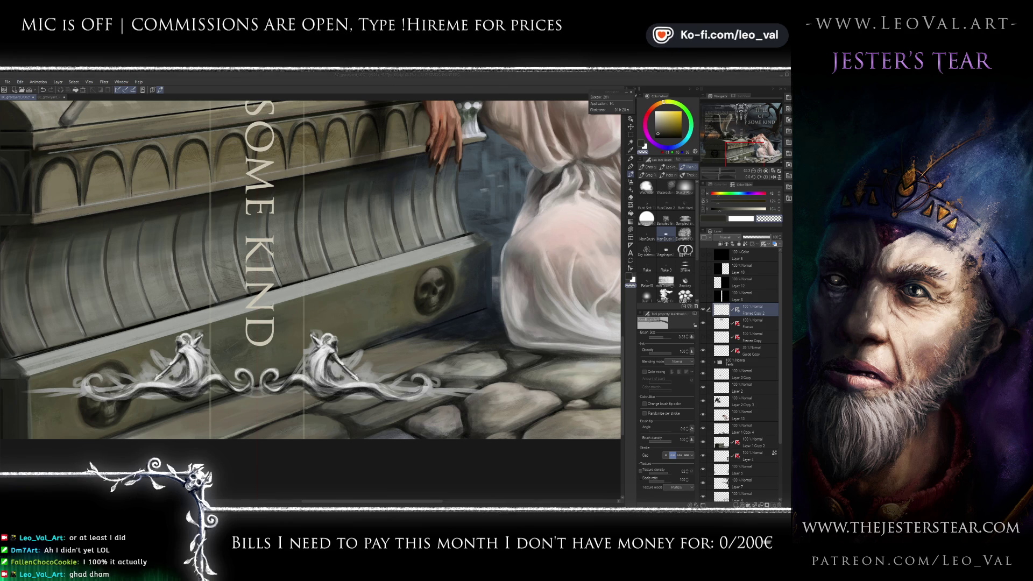
scroll(367, 382, "up", 3)
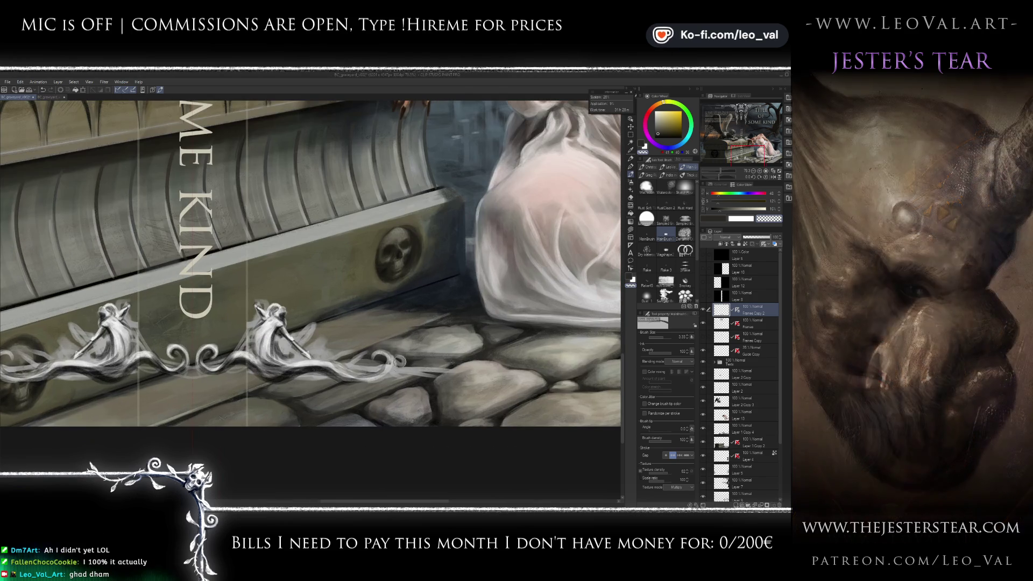
- Paint a white highlight along the ornament swirl with an enlarged brush, then zoom out to view the cover
key("bracketright")
key("bracketright")
key("bracketright")
key("x")
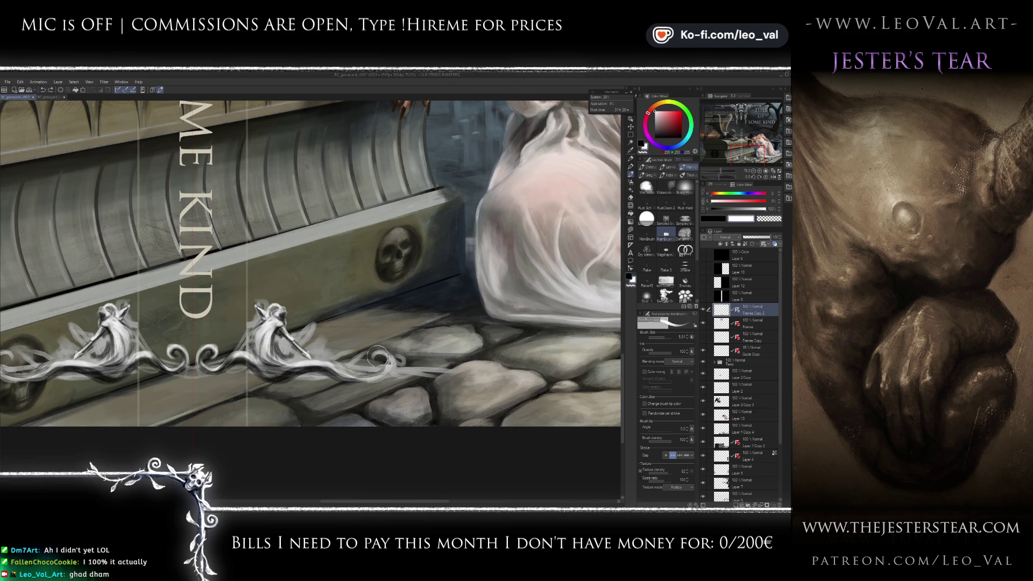
left_click_drag(379, 370, 334, 361)
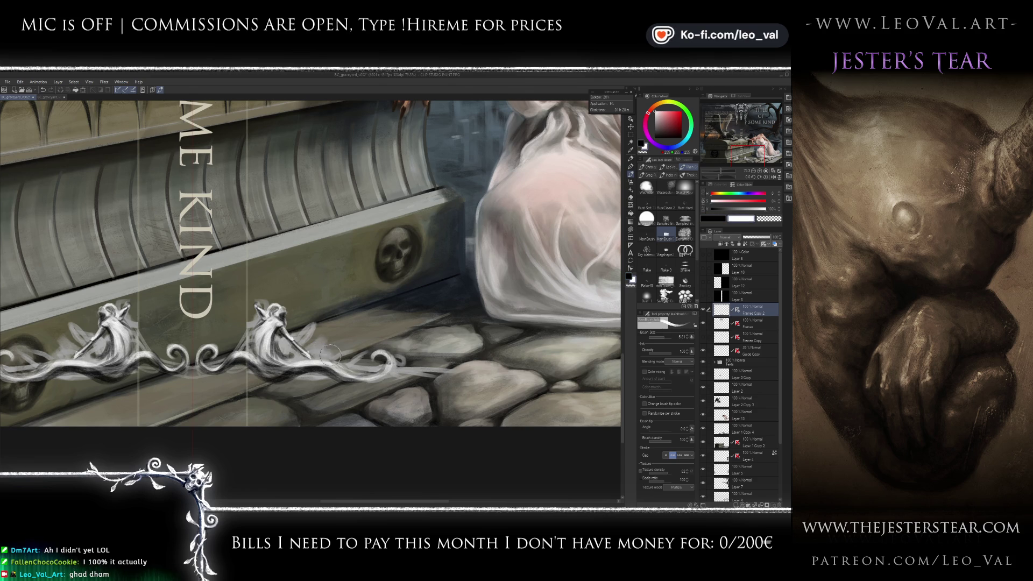
key("bracketleft")
key("bracketleft")
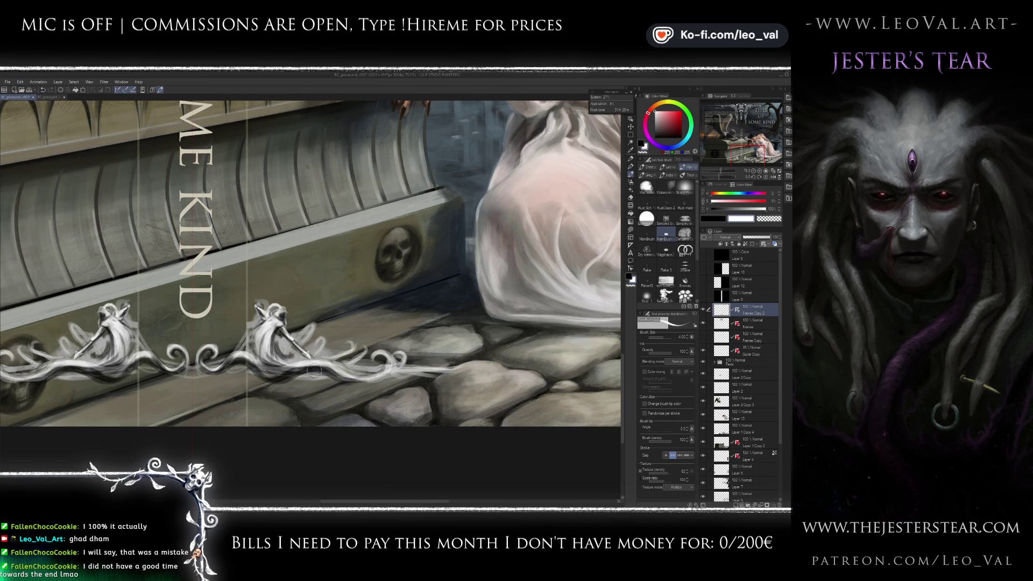
scroll(277, 366, "down", 5)
scroll(296, 393, "up", 4)
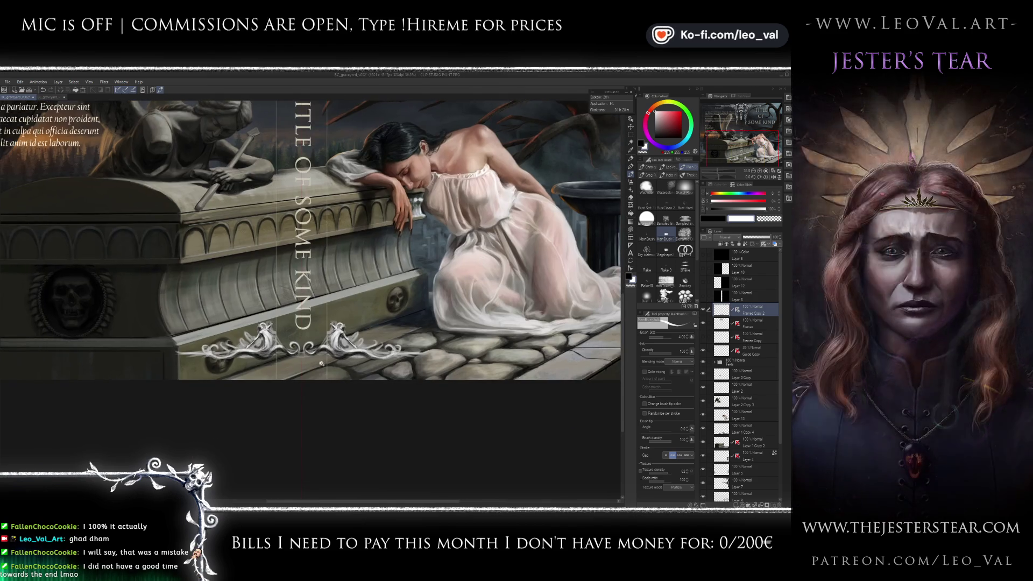
scroll(302, 400, "down", 3)
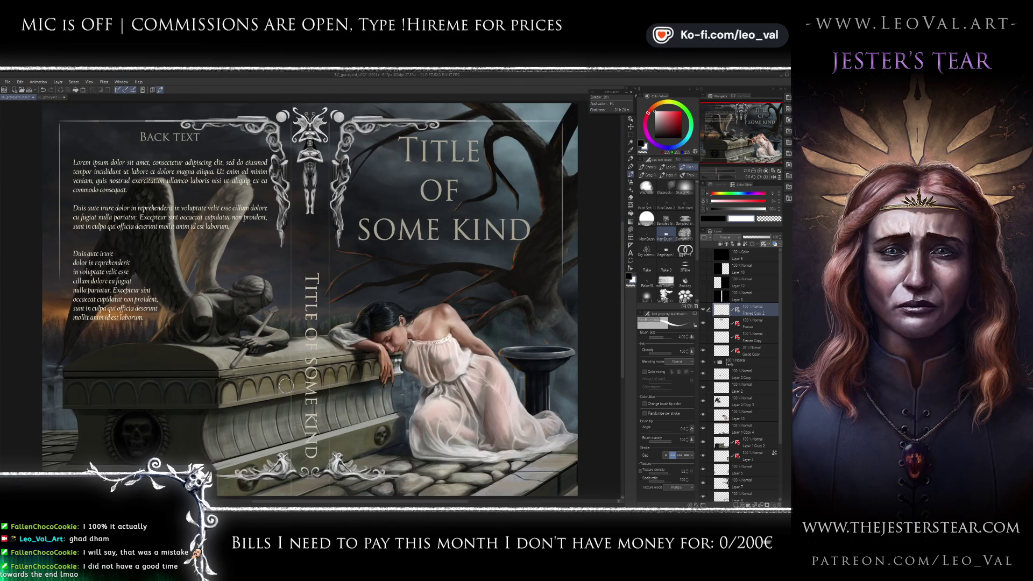
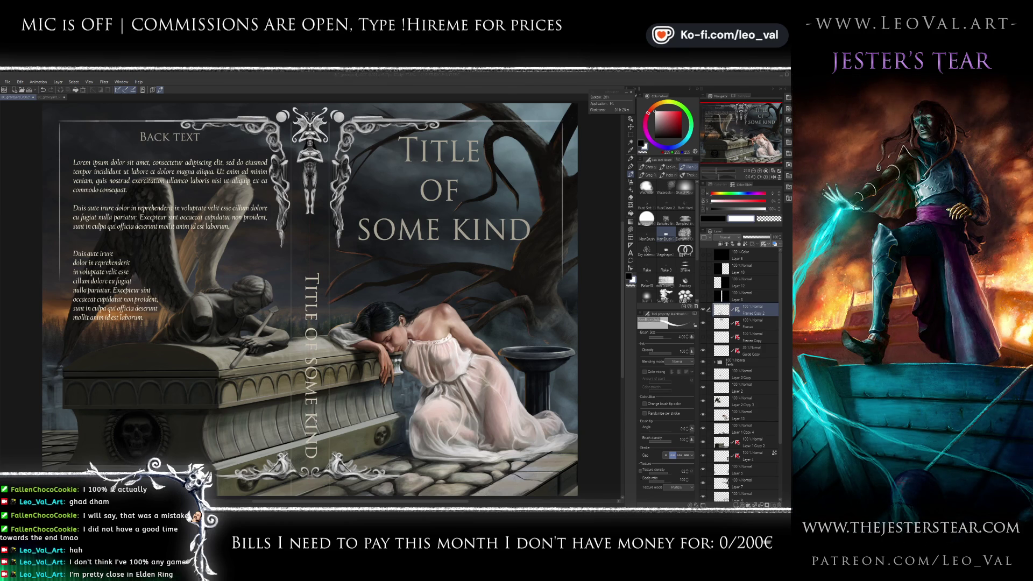
- Zoom in on the ornament at the foot of the spine and reduce the brush size
scroll(387, 334, "up", 5)
left_click_drag(386, 335, 399, 302)
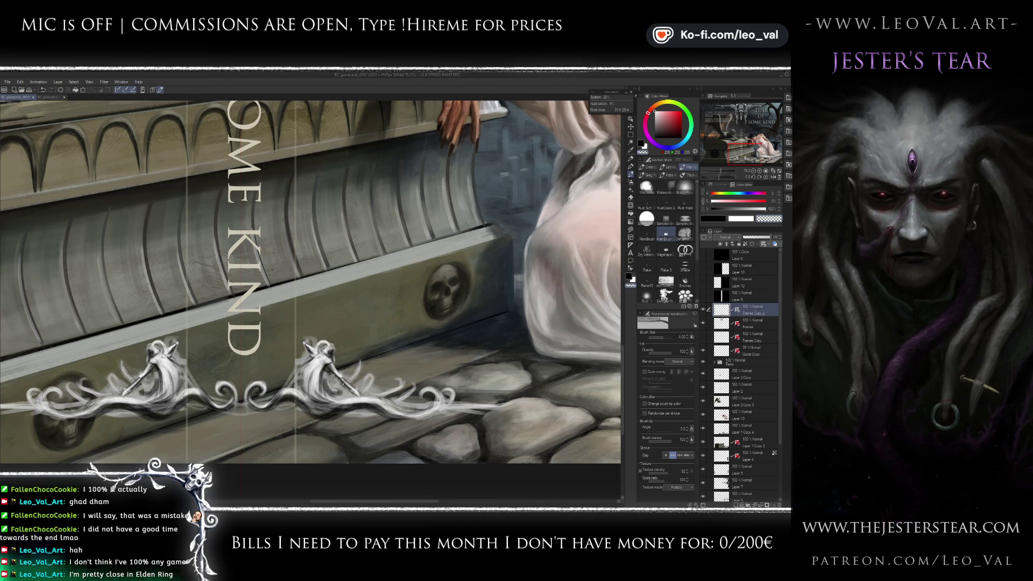
key("ctrl+0")
scroll(377, 360, "up", 5)
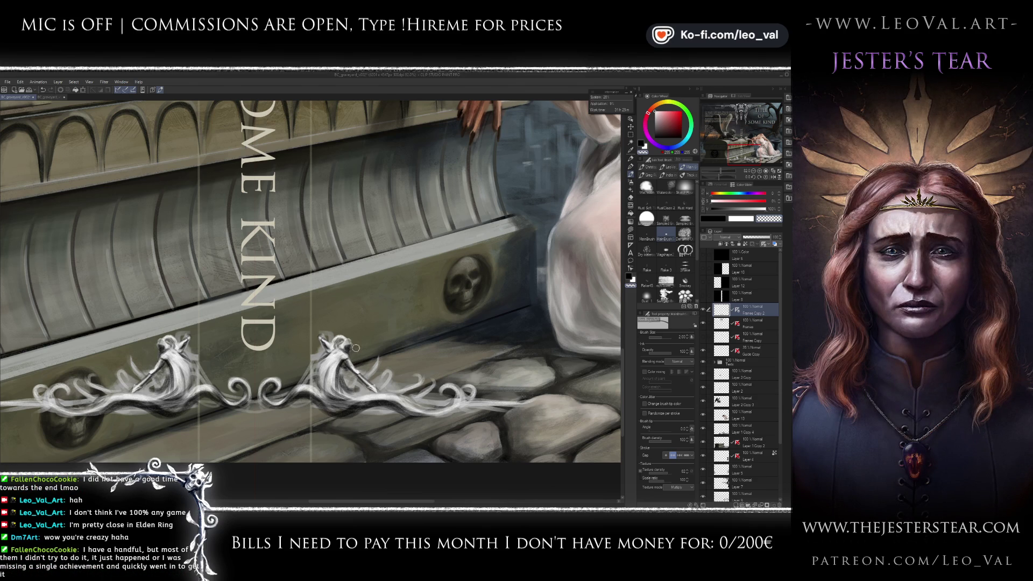
key("bracketleft")
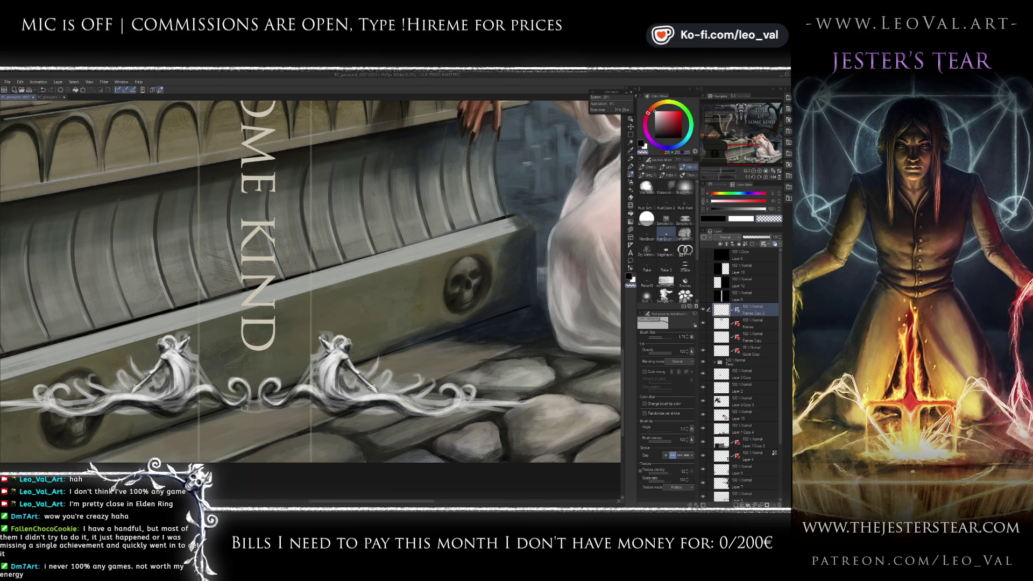
key("bracketright")
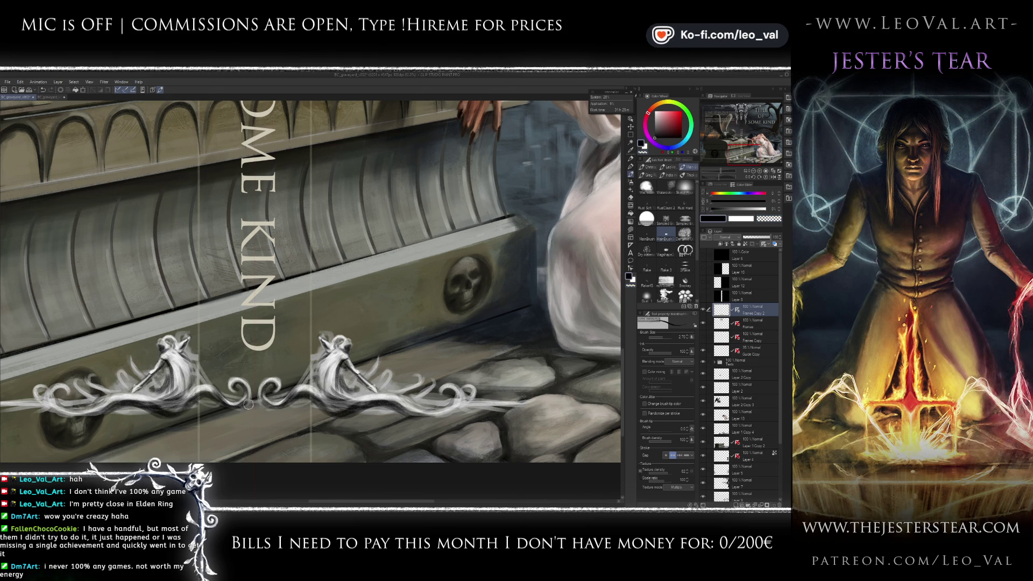
- Switch to black and paint a shadow stroke beneath the white ornament
key("x")
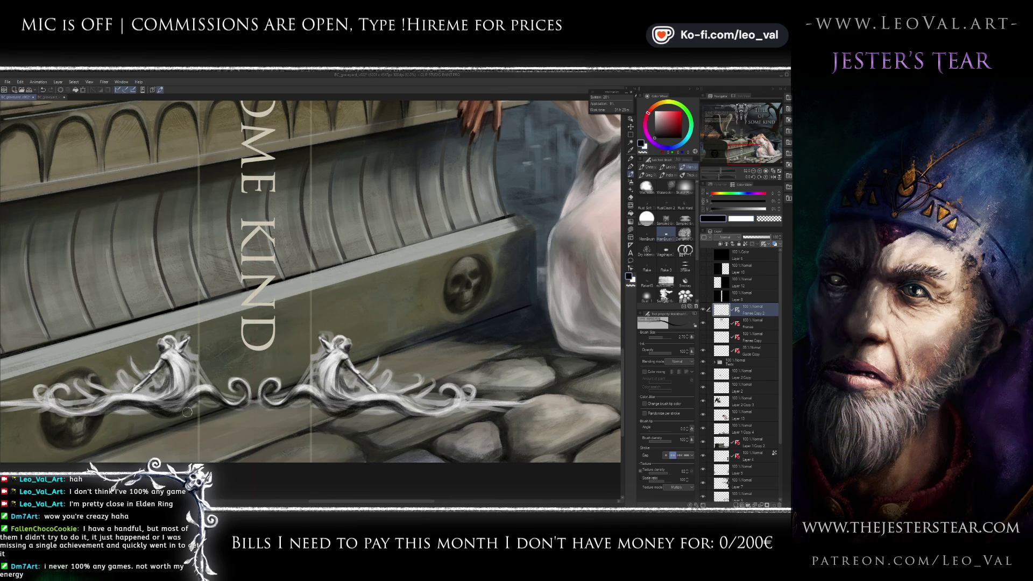
mouse_move(194, 404)
left_mouse_down()
mouse_move(162, 407)
mouse_move(210, 396)
left_mouse_up()
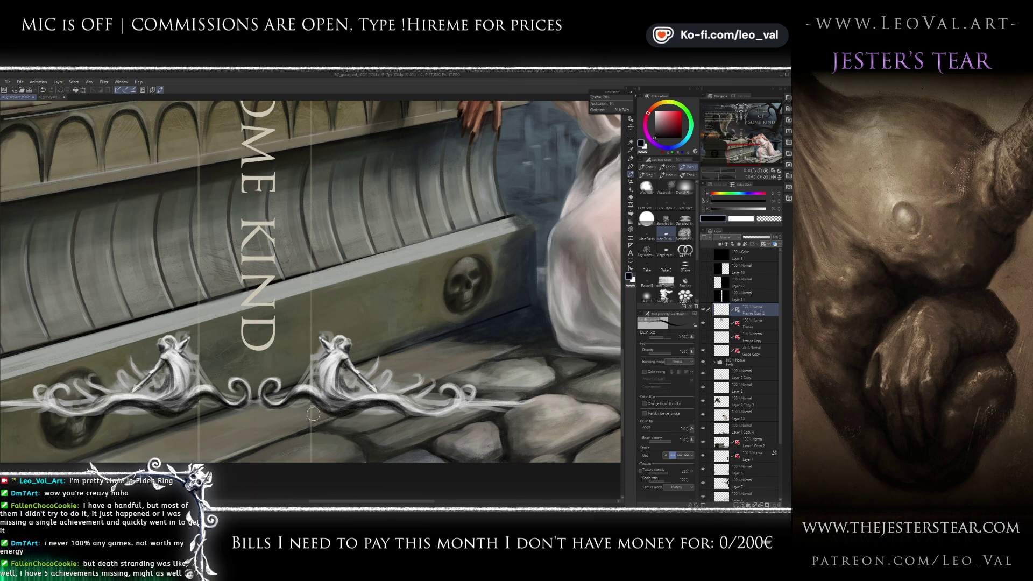
scroll(320, 414, "down", 3)
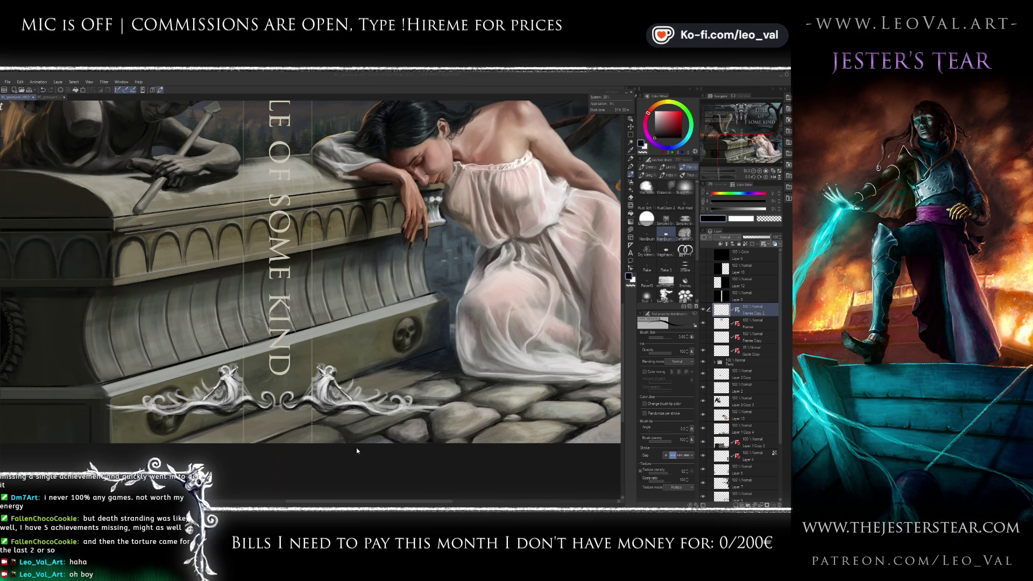
scroll(296, 383, "up", 2)
- Eyedrop a near-black grey, enlarge the brush and paint over the ornament's lower dark band
scroll(296, 383, "up", 3)
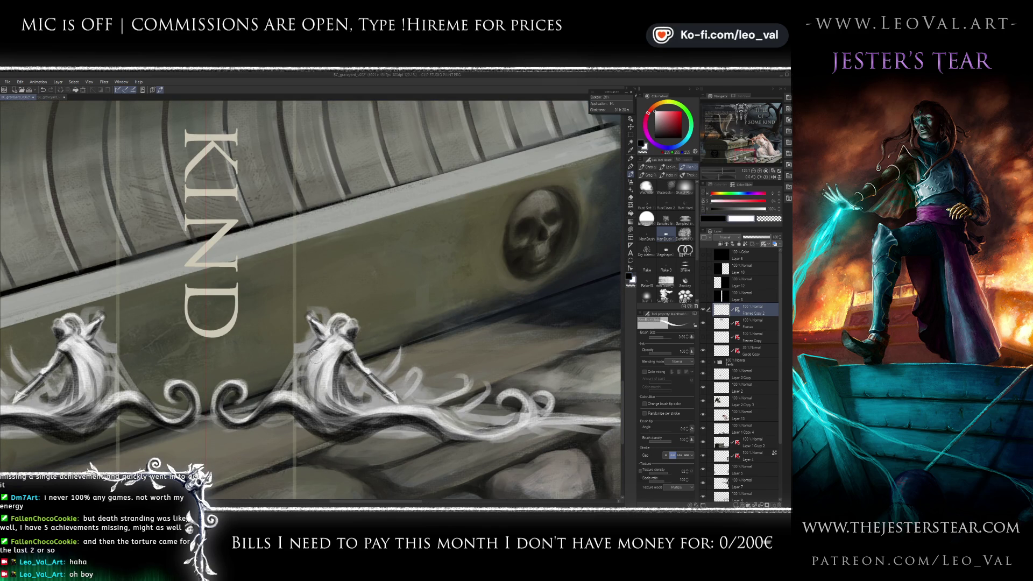
key("x")
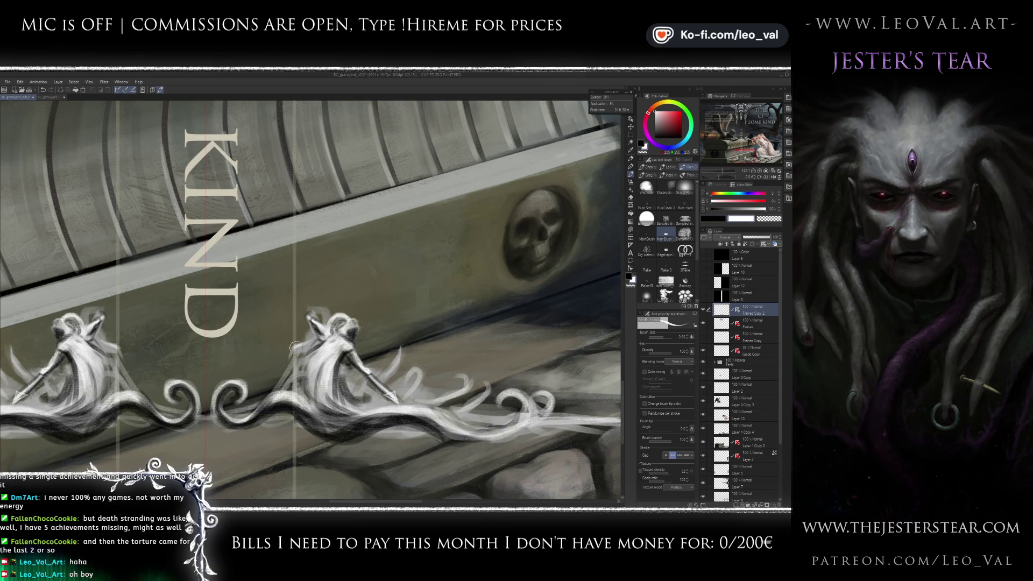
left_click(280, 401, "alt")
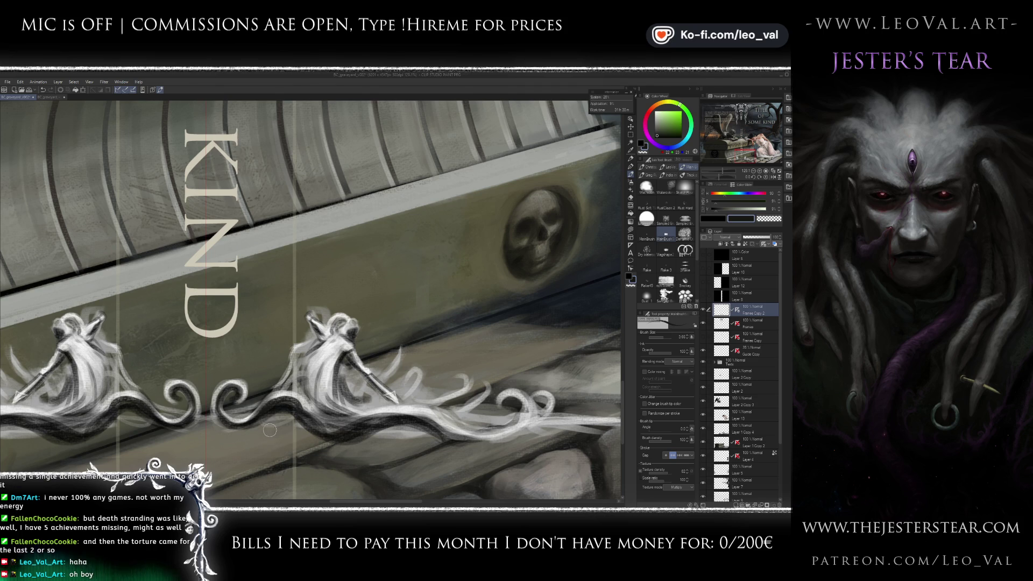
left_click_drag(273, 443, 281, 378)
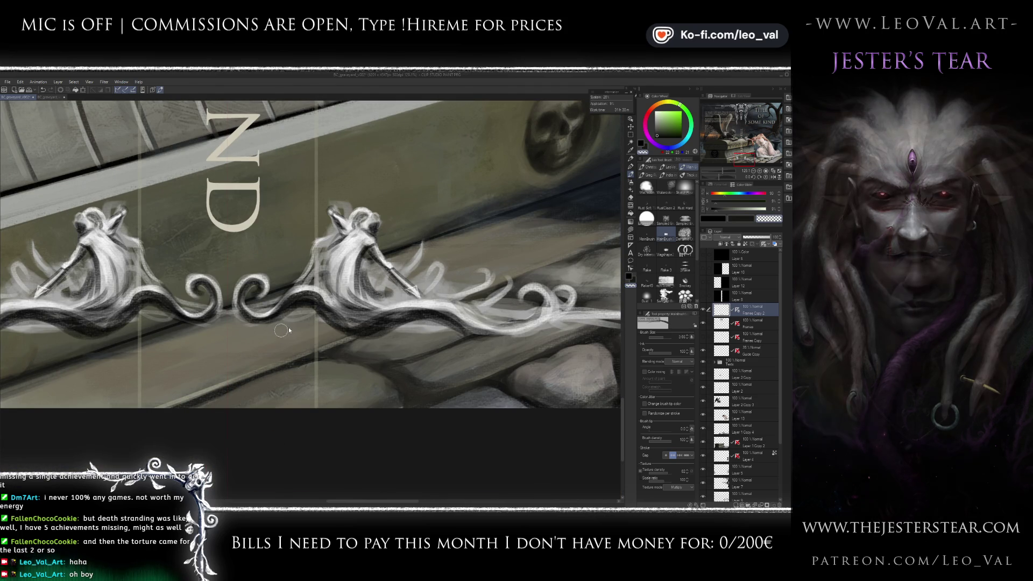
left_click_drag(272, 315, 313, 313)
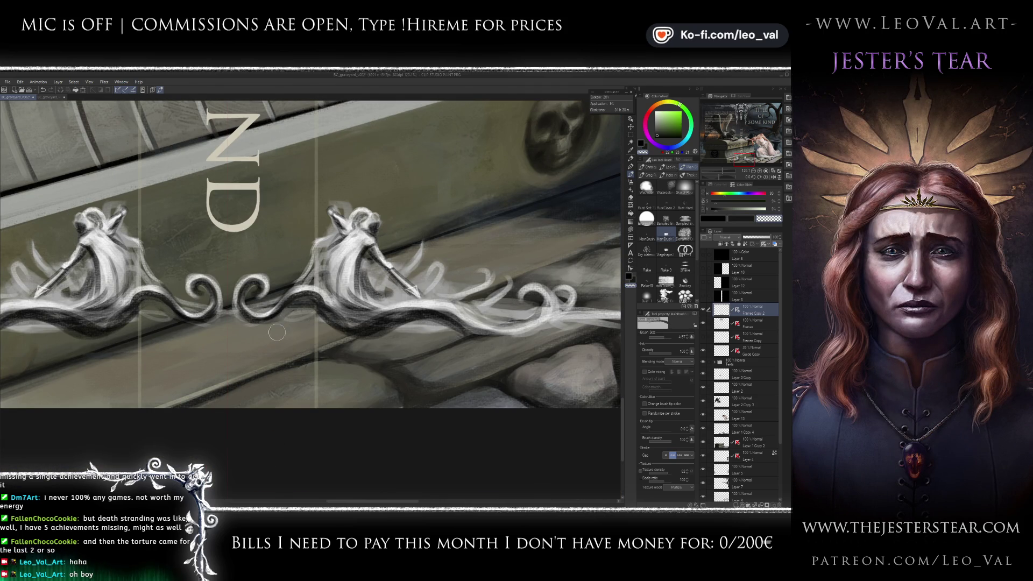
mouse_move(231, 311)
left_mouse_down()
mouse_move(250, 318)
mouse_move(302, 302)
mouse_move(294, 309)
left_mouse_up()
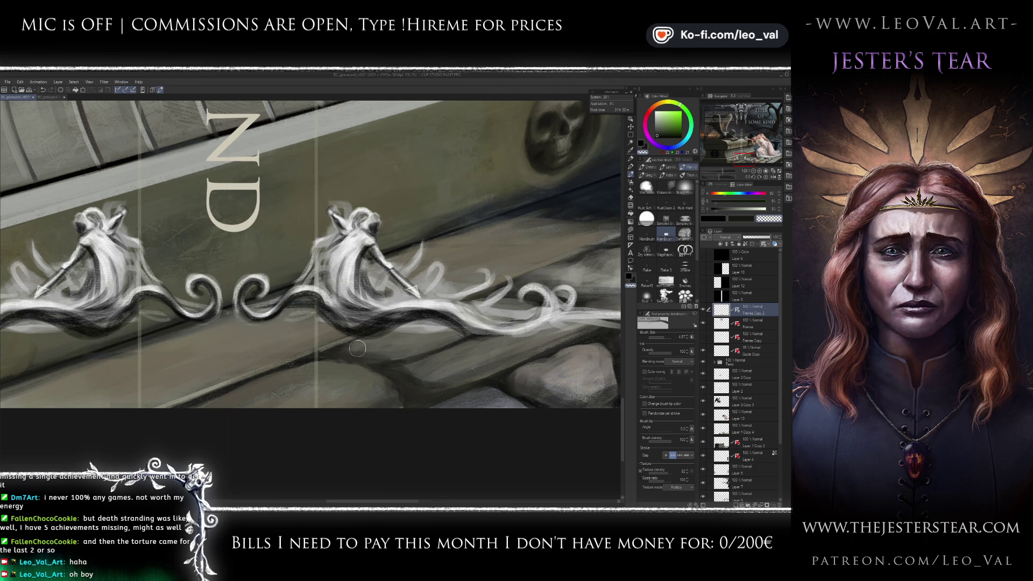
key("ctrl+0")
key("ctrl+plus")
key("ctrl+plus")
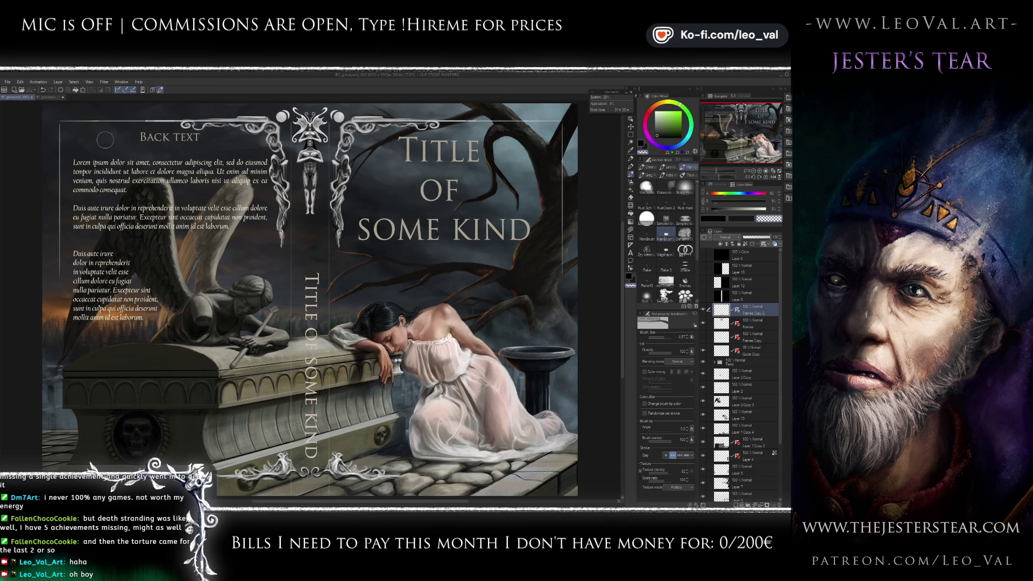
- Export the whole cover as BC_graveyard_v005.jpg, accepting the default JPEG settings and preview
left_click(8, 81)
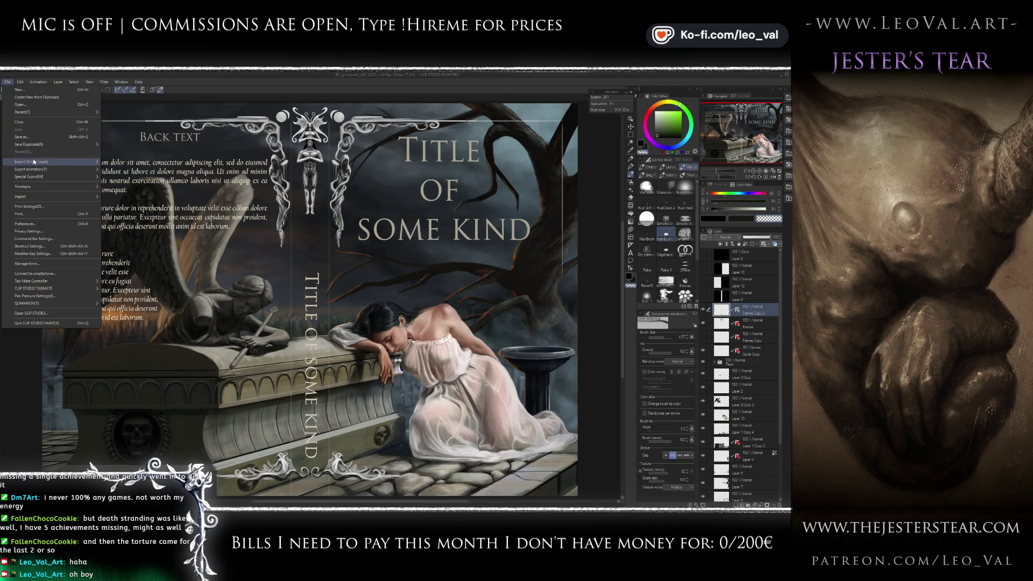
mouse_move(46, 162)
left_click(149, 171)
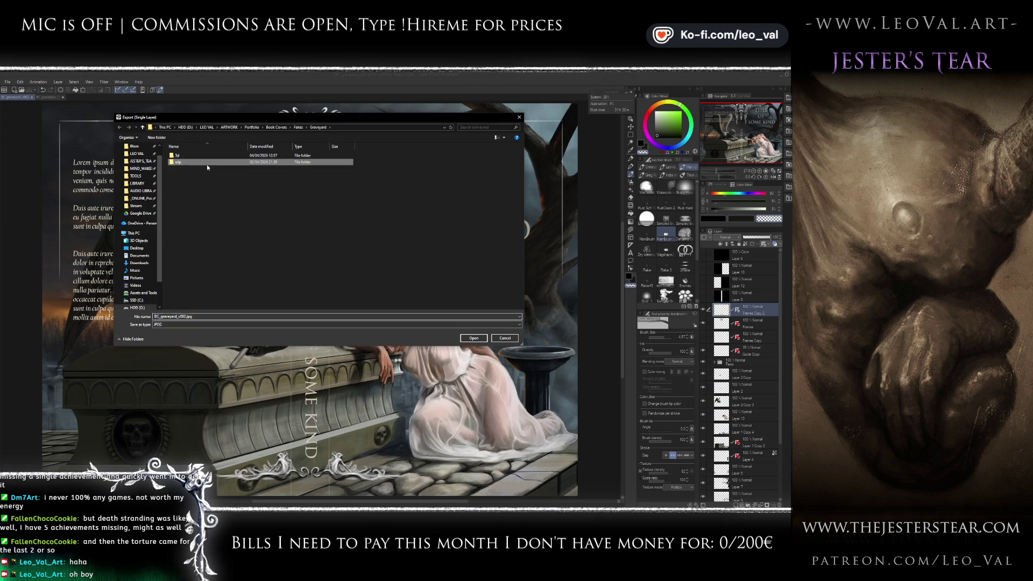
left_click(290, 164)
left_click(176, 316)
key("BackSpace")
type("5")
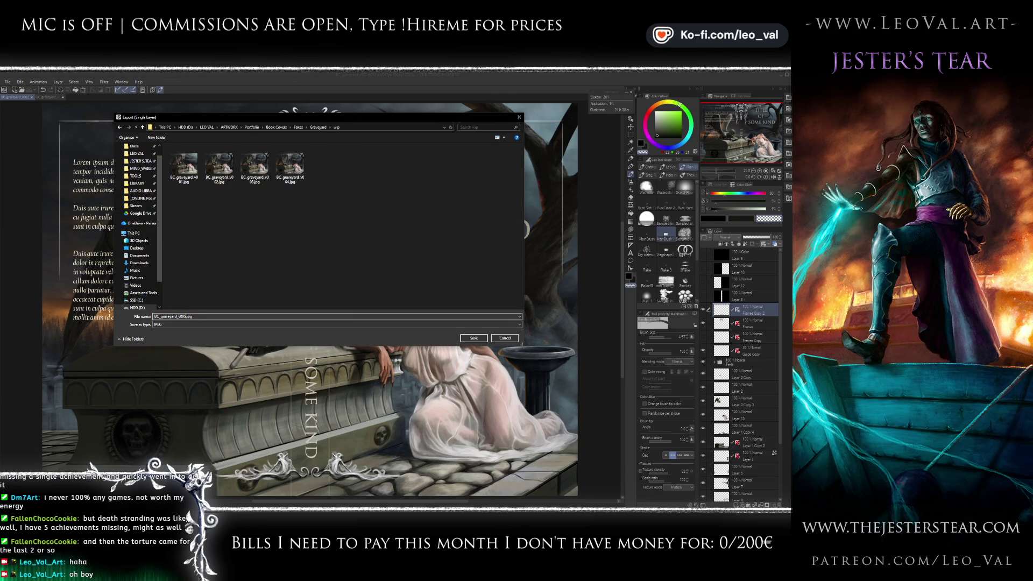
key("Return")
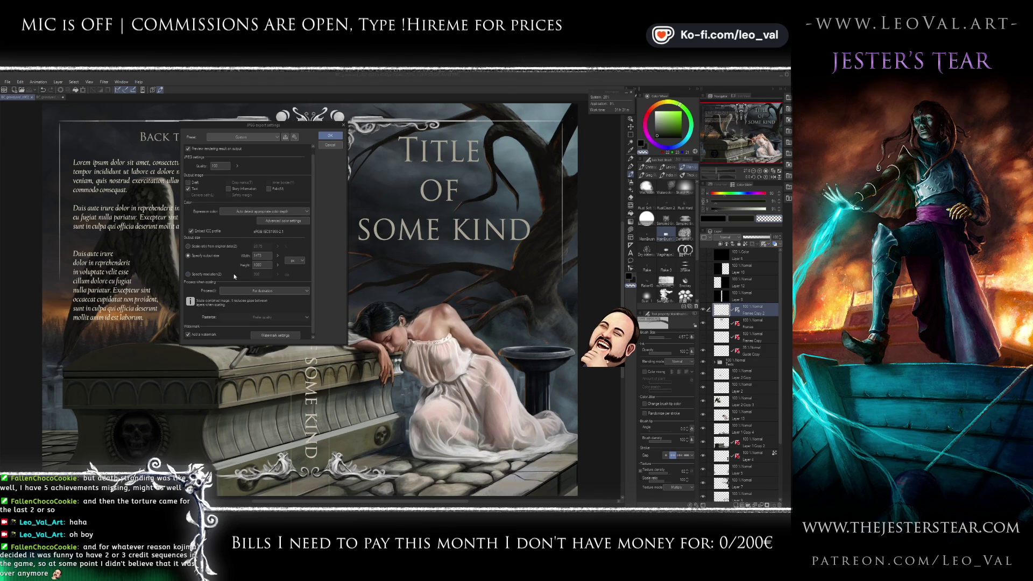
left_click(330, 137)
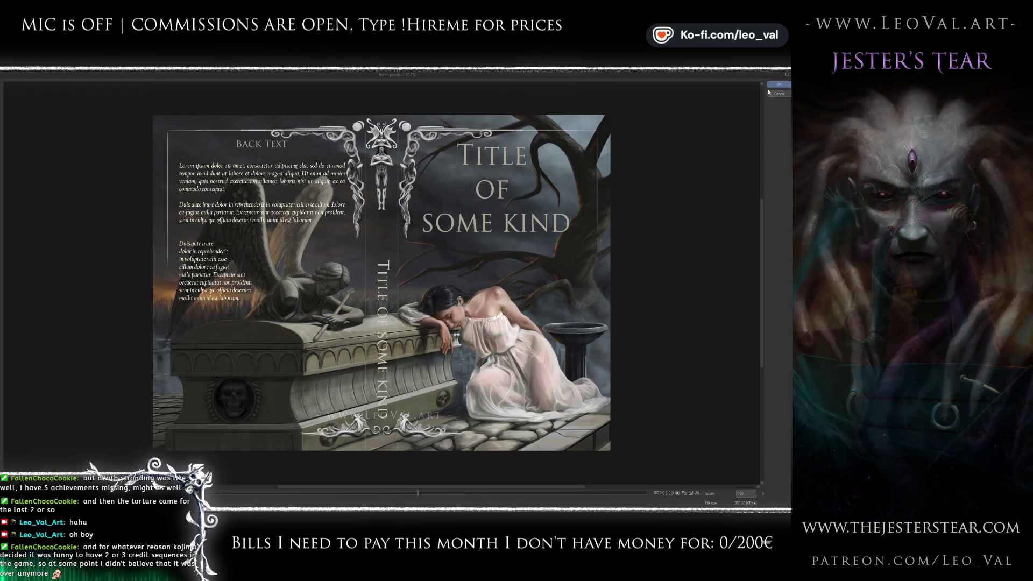
left_click(780, 84)
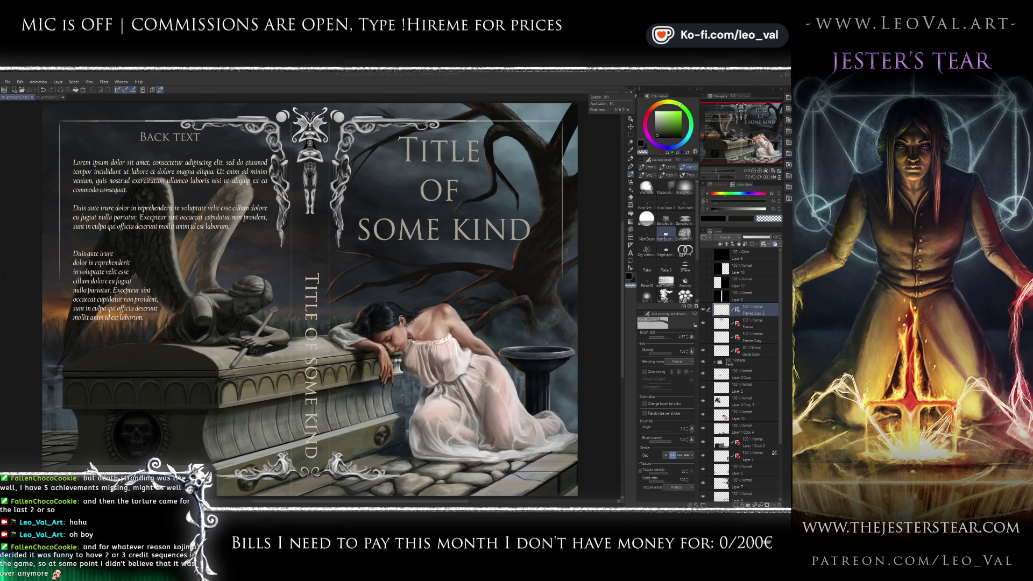
key("alt+Tab")
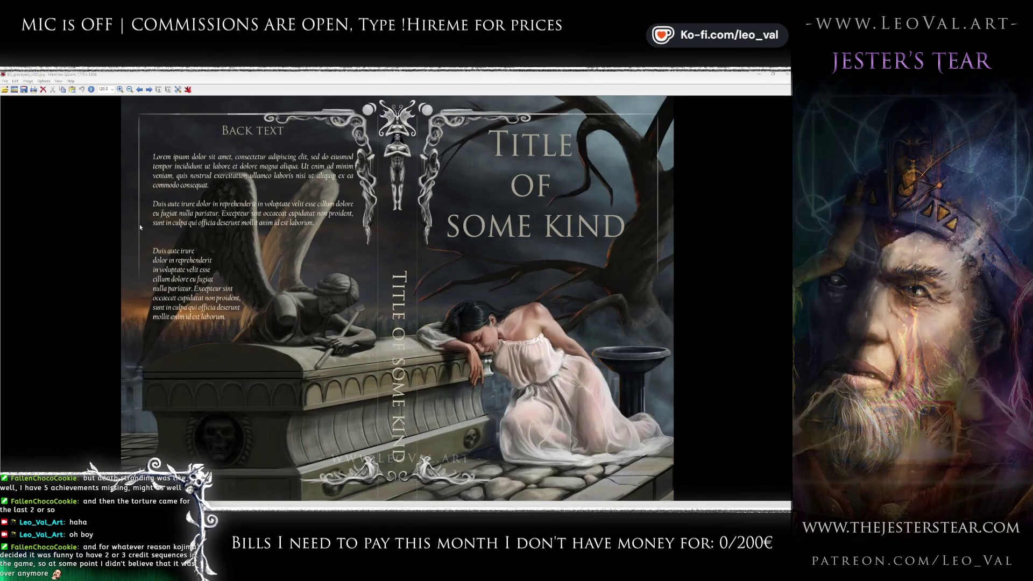
- Flip back and forth between the latest cover and earlier saved versions in IrfanView
key("Left")
key("Right")
key("Left")
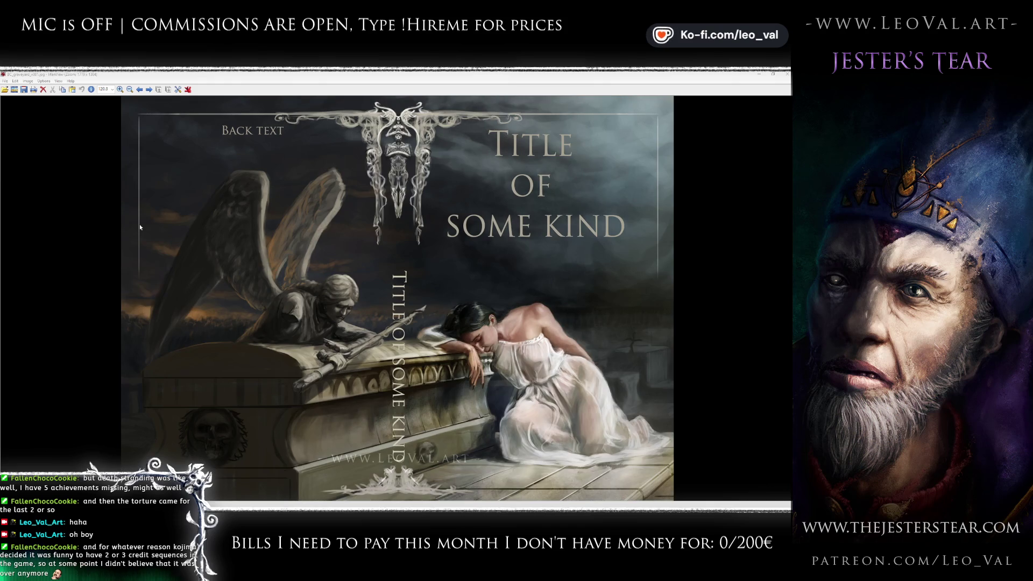
key("Right")
key("Right")
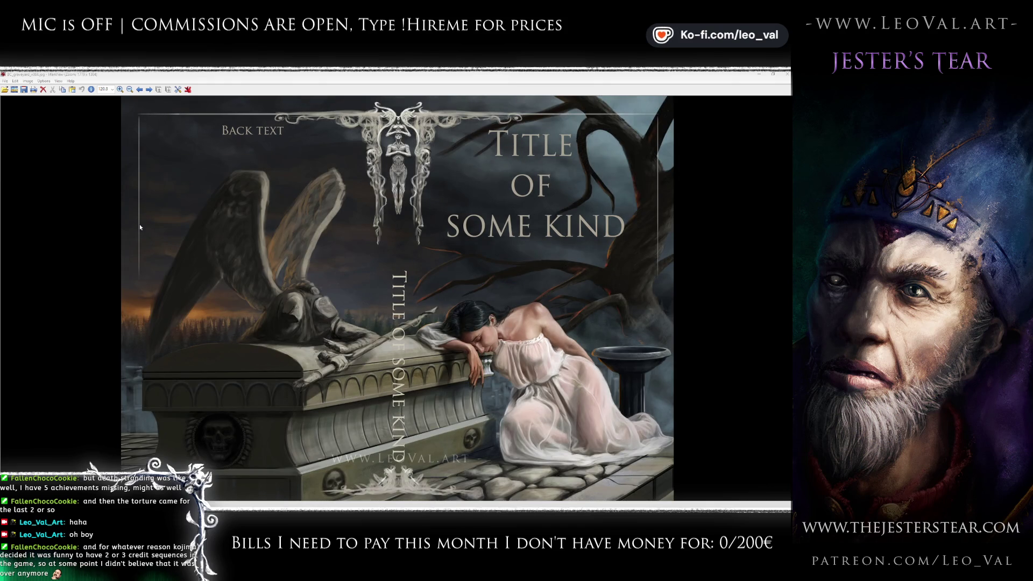
key("Right")
key("Left")
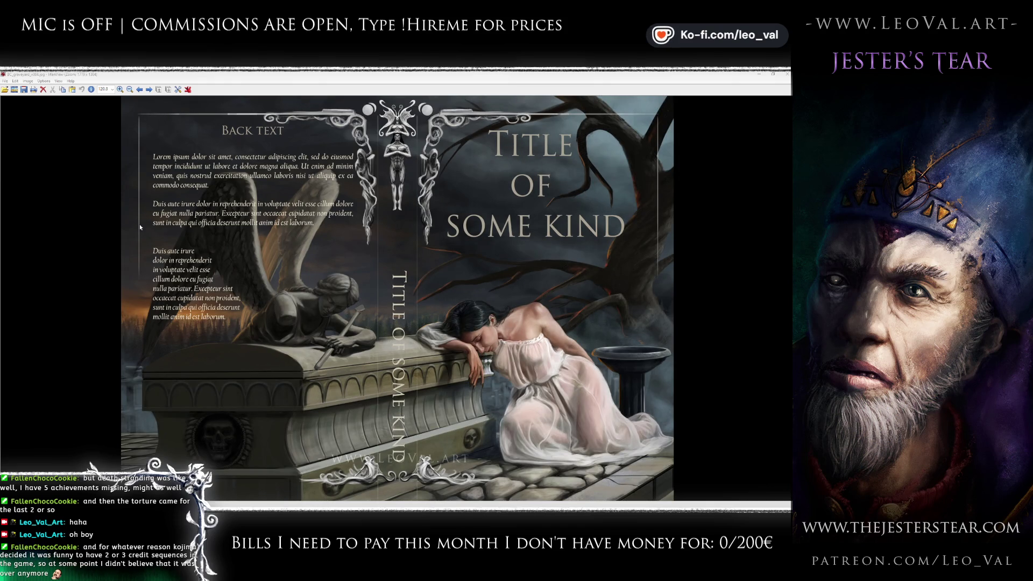
key("Right")
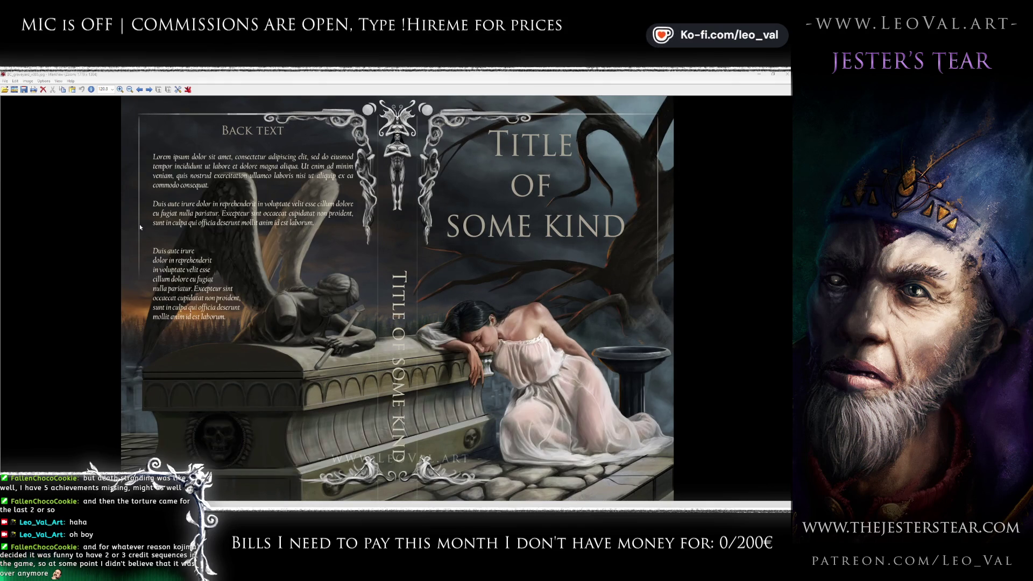
key("Right")
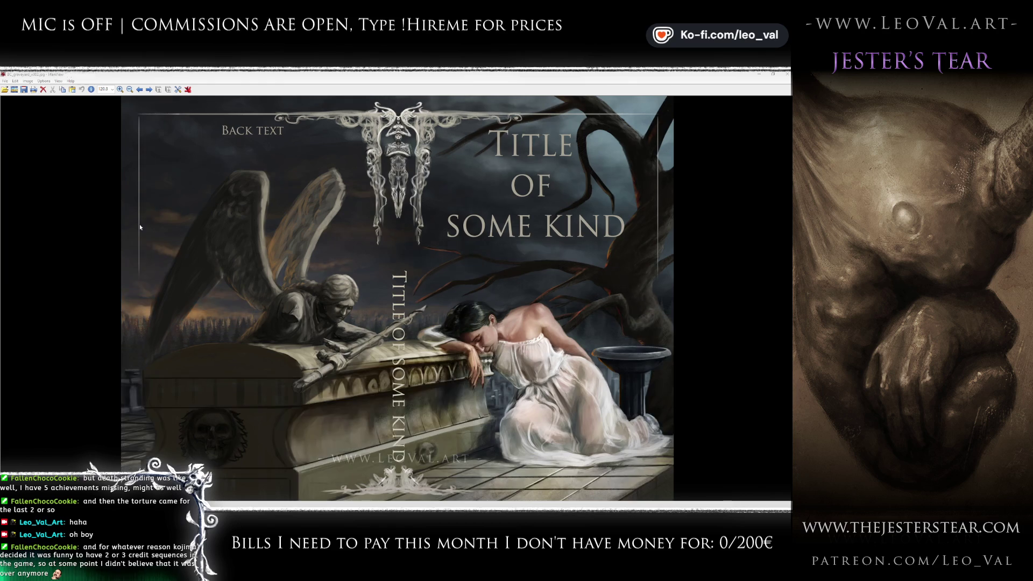
key("Right")
key("Right")
key("Right")
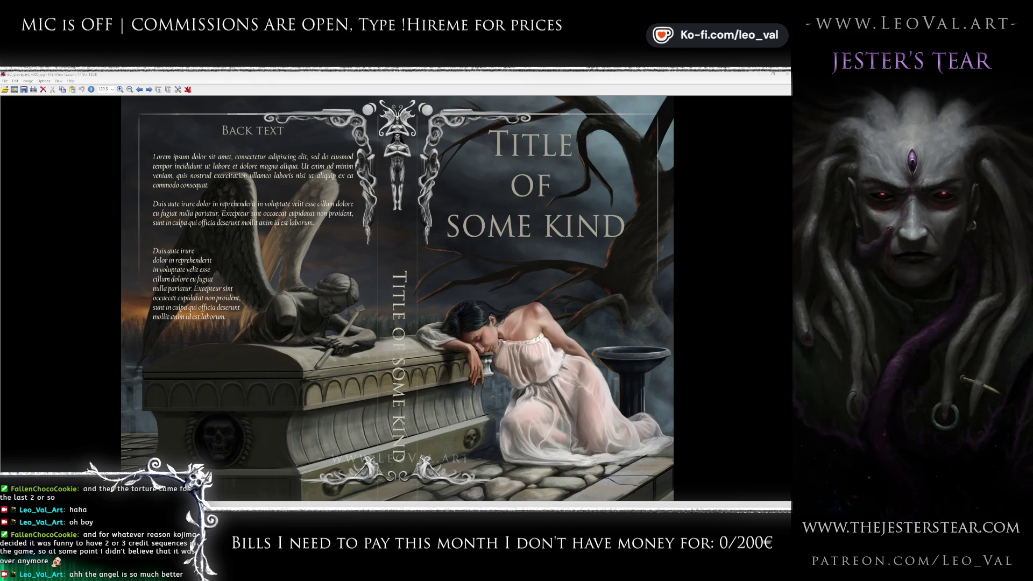
left_click(136, 394)
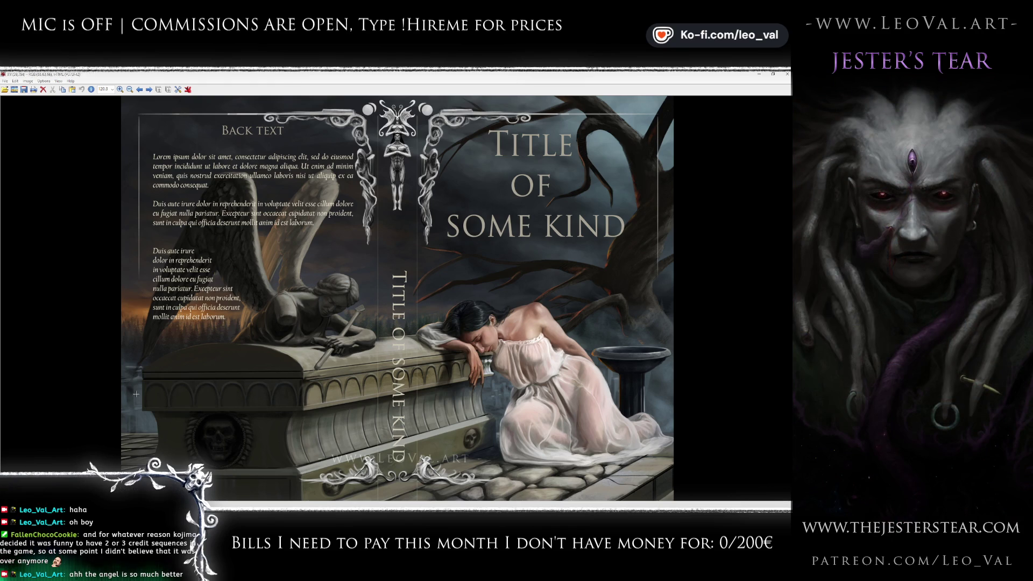
key("Left")
key("Left")
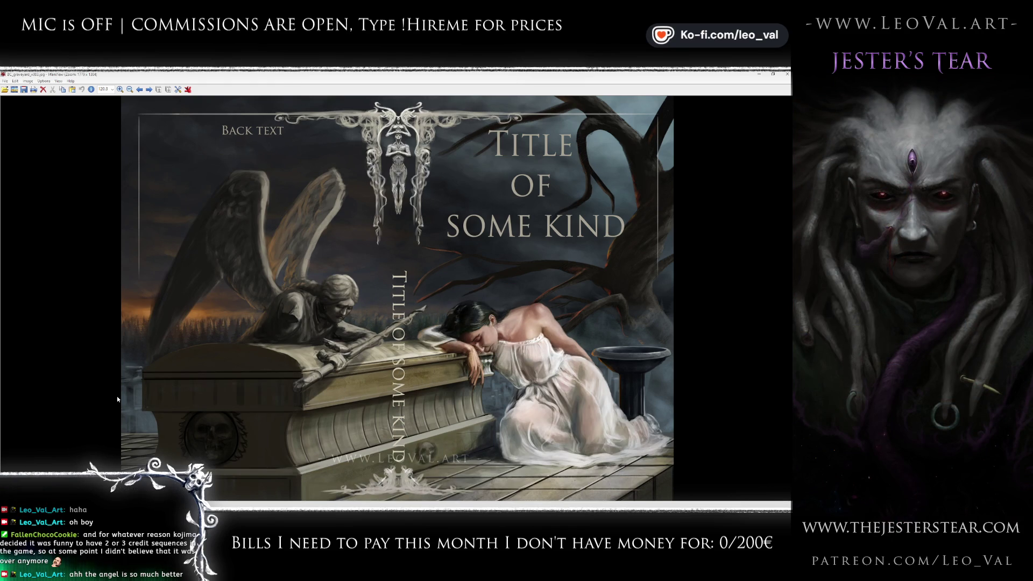
key("Right")
key("Right")
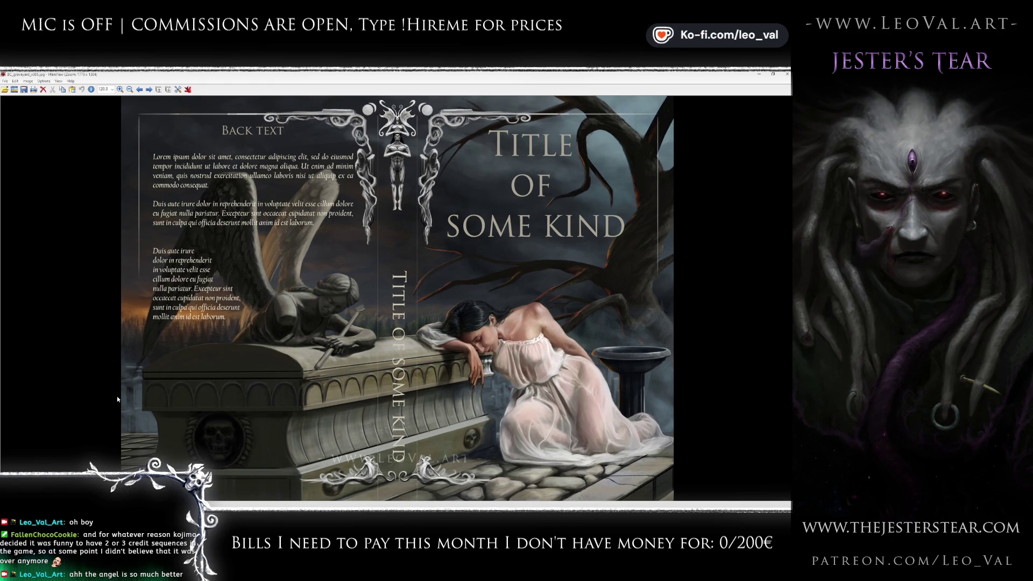
key("Left")
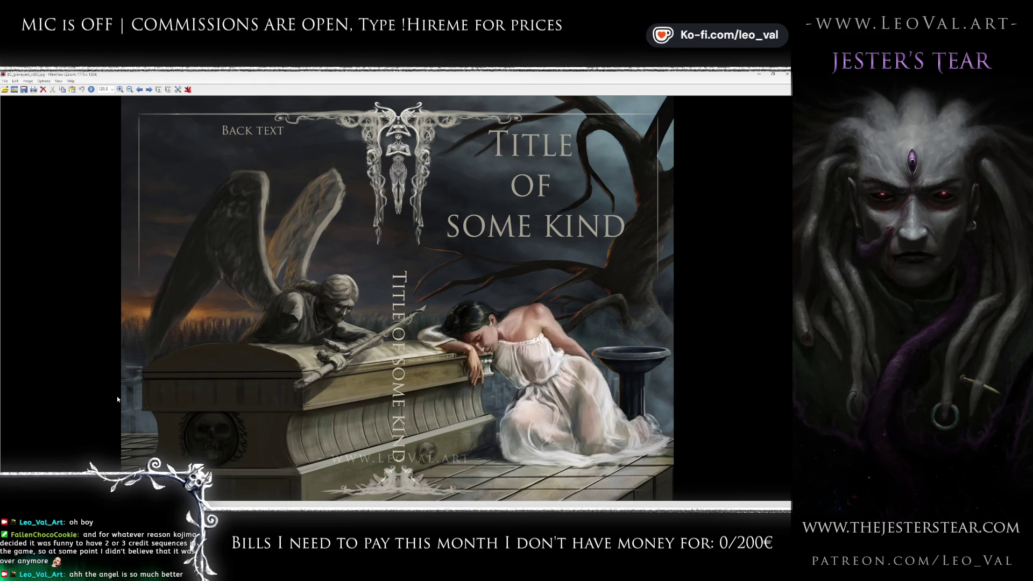
key("Right")
key("Left")
key("Left")
key("Right")
key("Right")
key("Left")
key("Left")
key("Right")
key("Right")
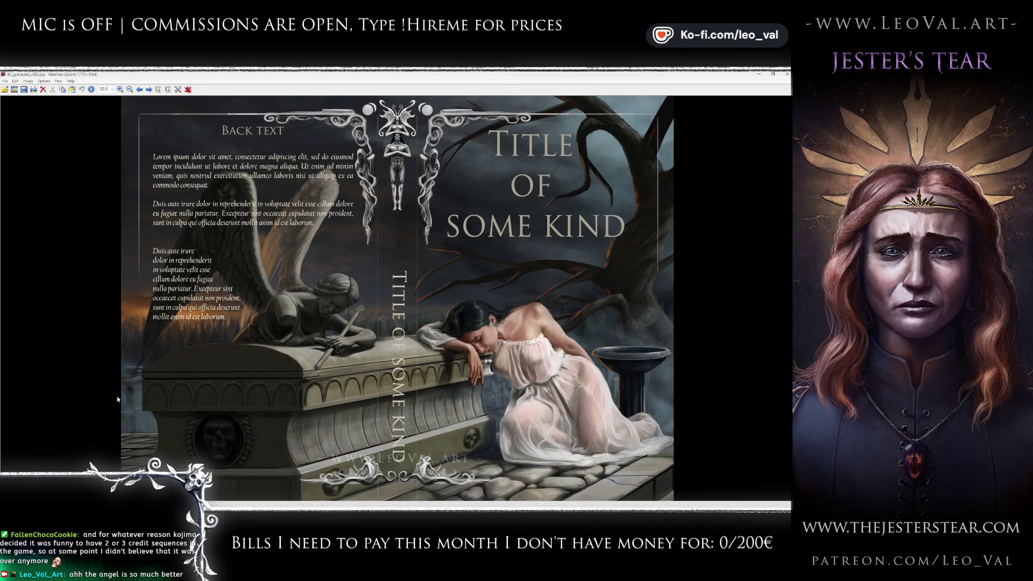
key("Left")
key("Right")
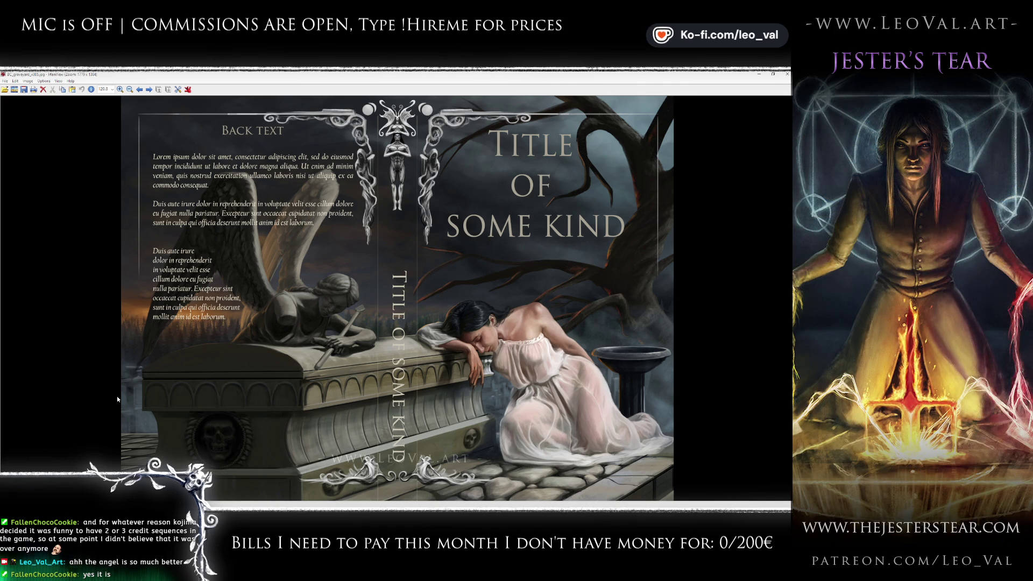
key("Left")
key("Left")
key("Right")
key("Right")
key("Left")
key("Right")
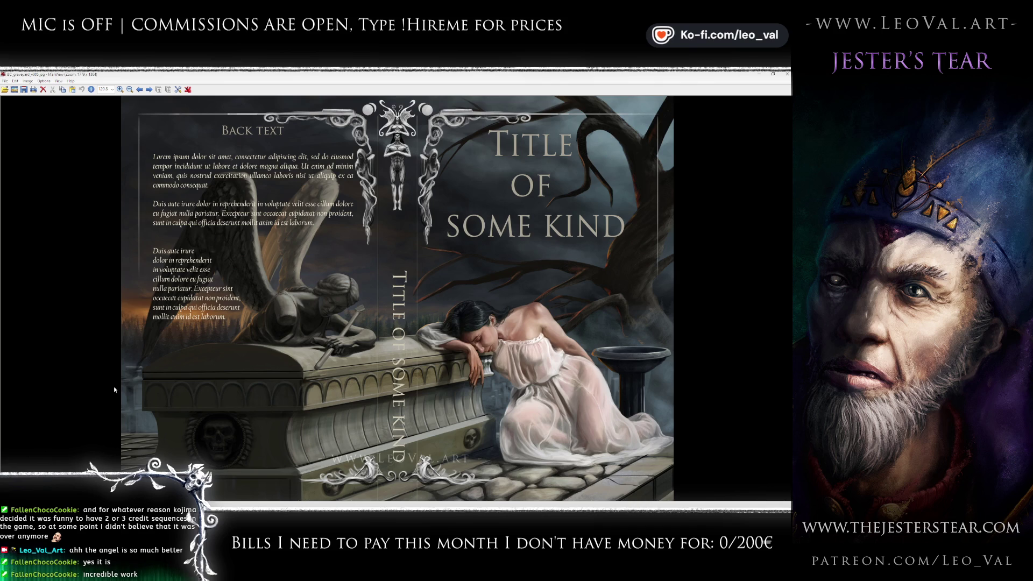
- Alternate between the versions with and without back text, ending on the back-text version
key("Right")
key("Left")
key("Right")
key("Left")
key("Right")
key("Left")
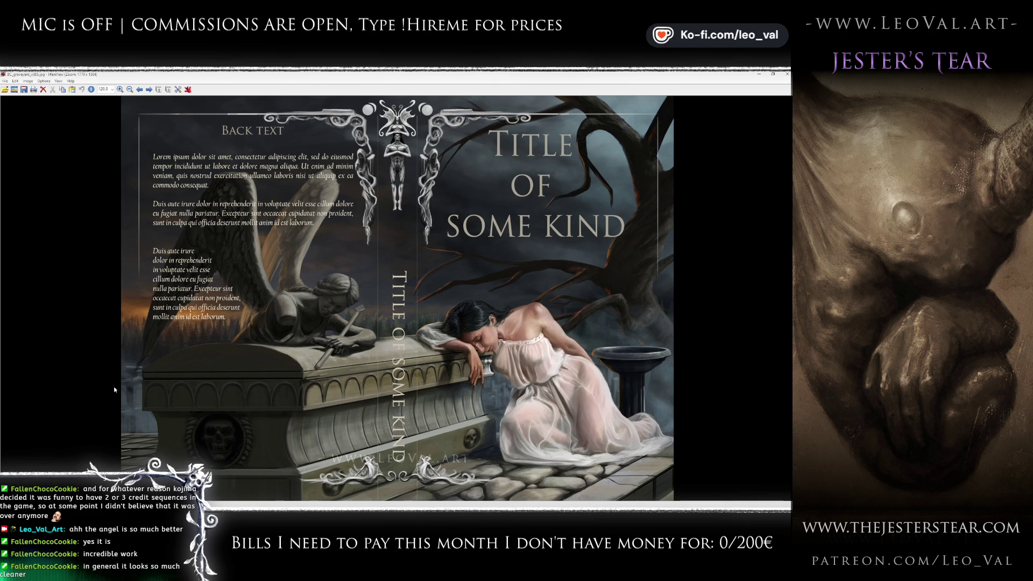
key("Right")
key("Left")
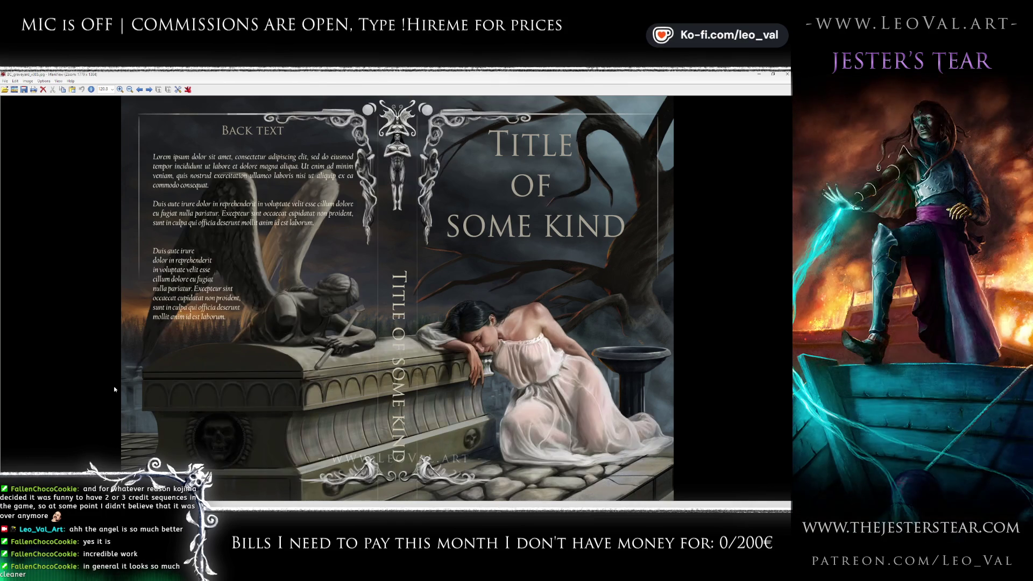
key("Right")
key("Right")
key("Left")
key("Left")
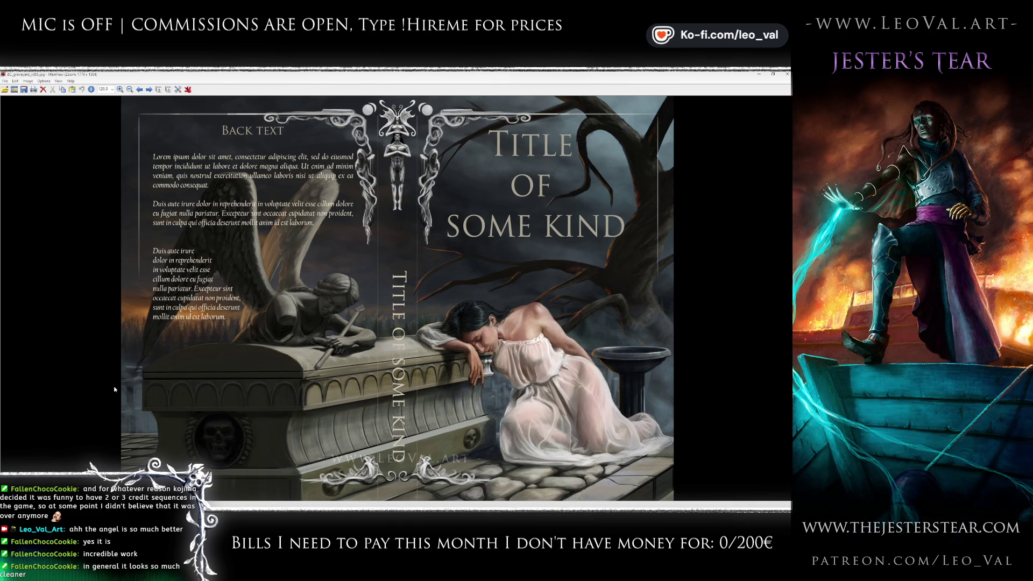
key("Right")
key("Left")
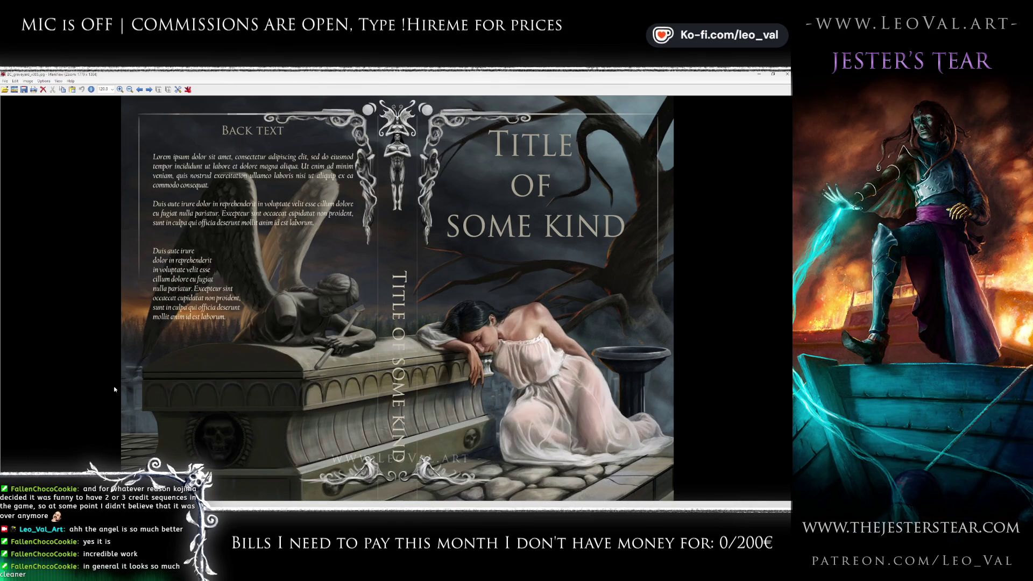
key("Right")
key("Left")
key("Right")
key("Left")
key("Right")
key("Left")
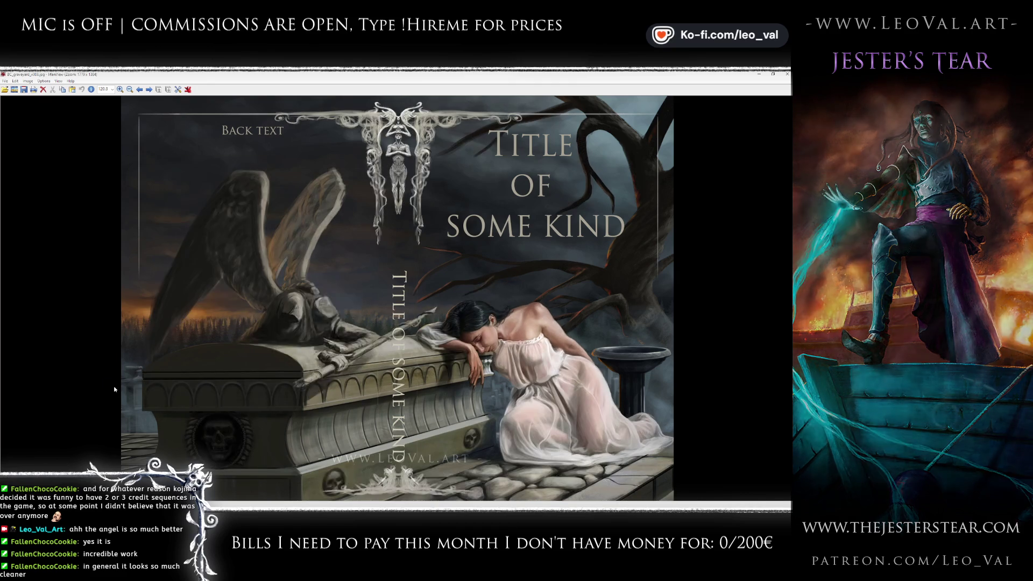
key("Right")
key("Left")
key("Right")
key("Left")
key("Right")
key("Left")
key("Right")
key("Left")
key("Right")
key("Left")
key("Right")
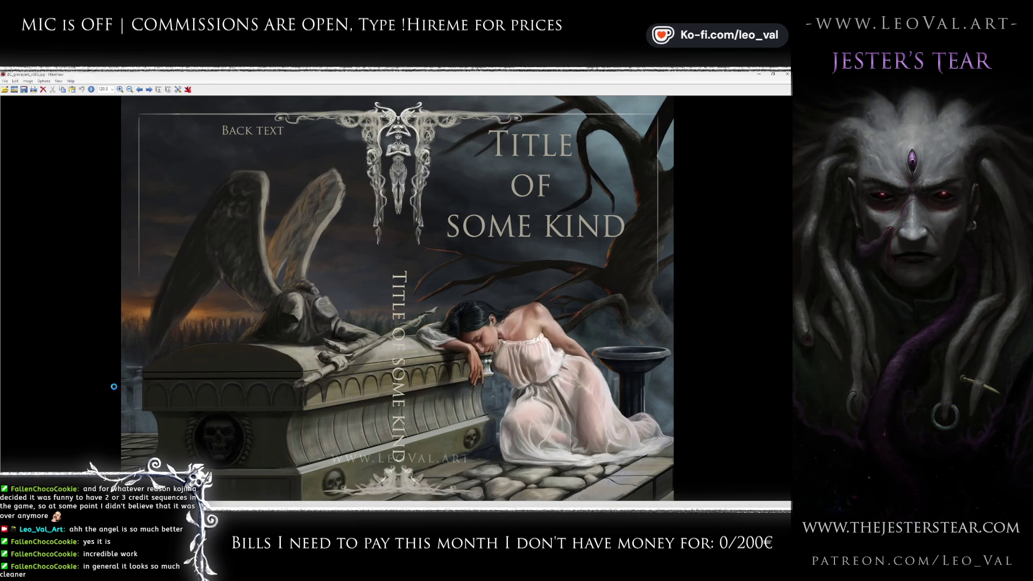
key("Left")
key("Right")
key("Left")
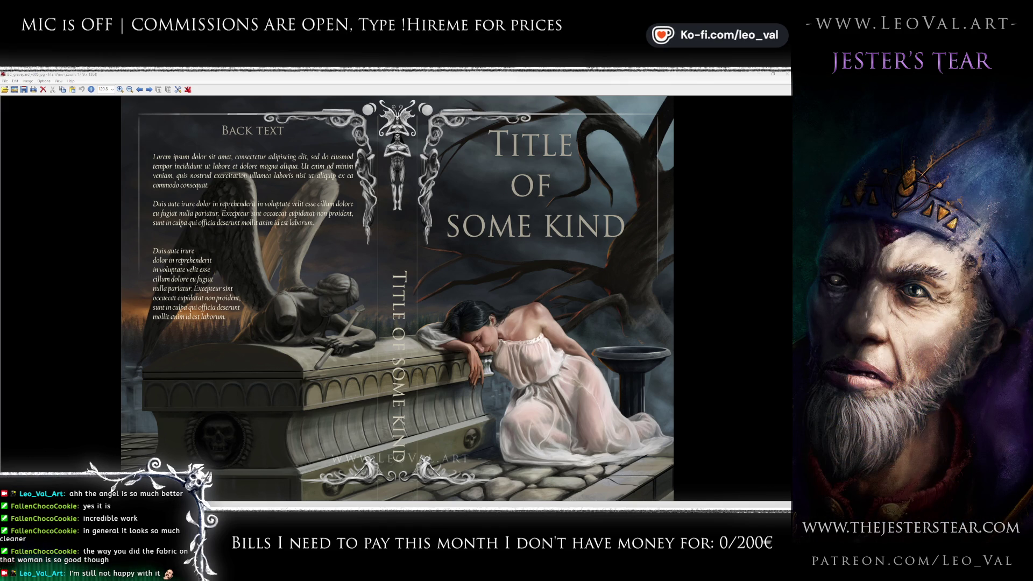
- Page back to the older cover with only the 'Back text' heading and the hooded angel
scroll(247, 371, "up", 1)
scroll(249, 367, "down", 1)
scroll(249, 367, "up", 1)
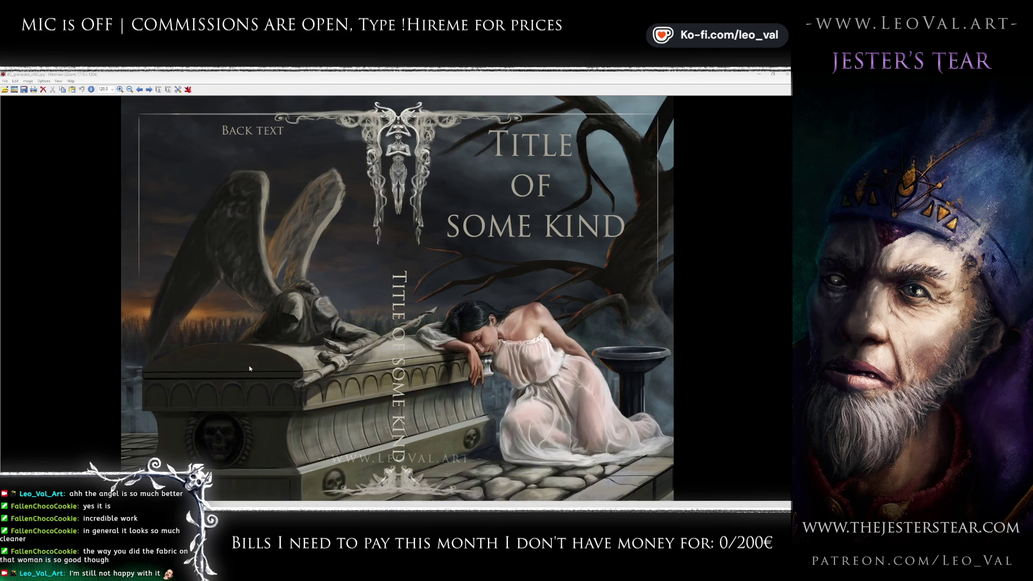
scroll(249, 367, "down", 1)
scroll(250, 368, "down", 1)
scroll(248, 364, "up", 1)
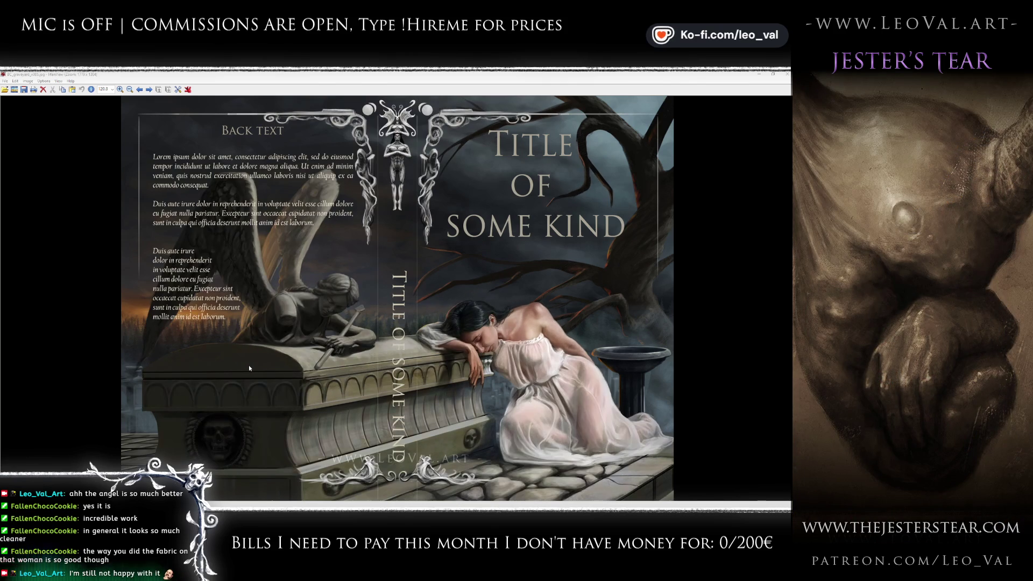
scroll(249, 365, "down", 2)
scroll(249, 368, "down", 1)
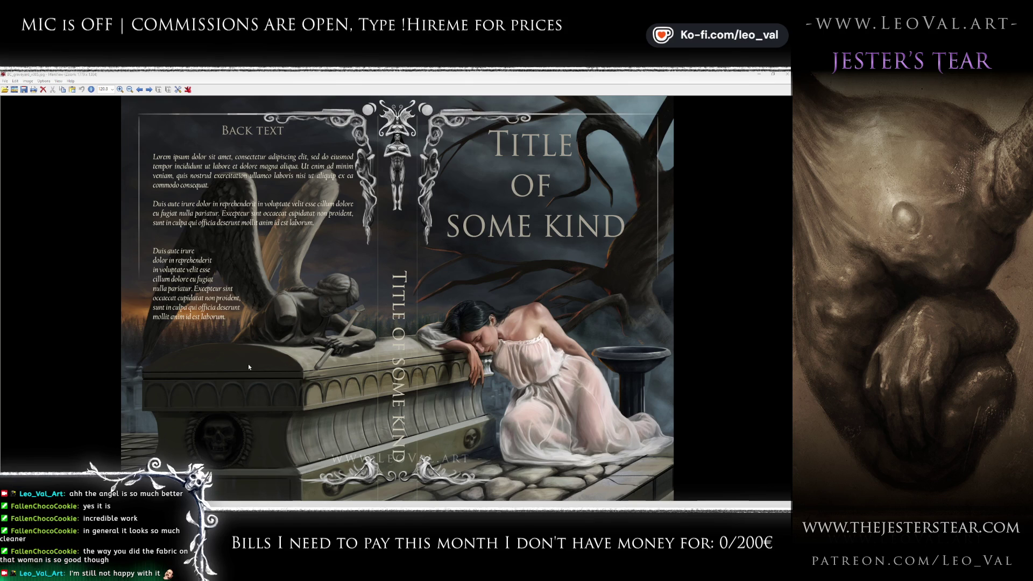
scroll(247, 364, "down", 1)
scroll(248, 365, "up", 1)
scroll(248, 365, "down", 1)
scroll(248, 365, "down", 1)
scroll(248, 366, "up", 1)
scroll(248, 365, "down", 1)
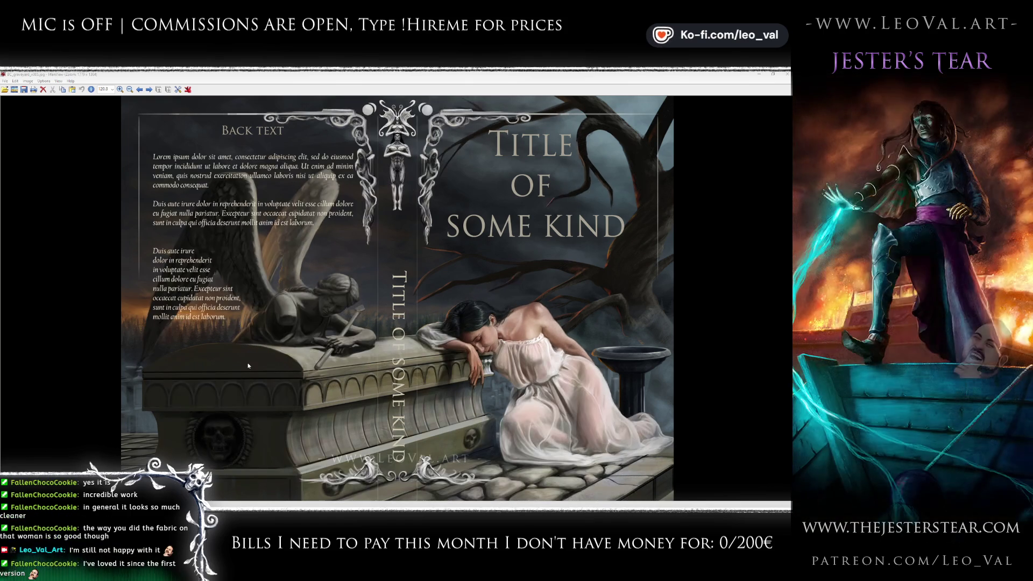
scroll(248, 365, "down", 2)
scroll(248, 366, "down", 1)
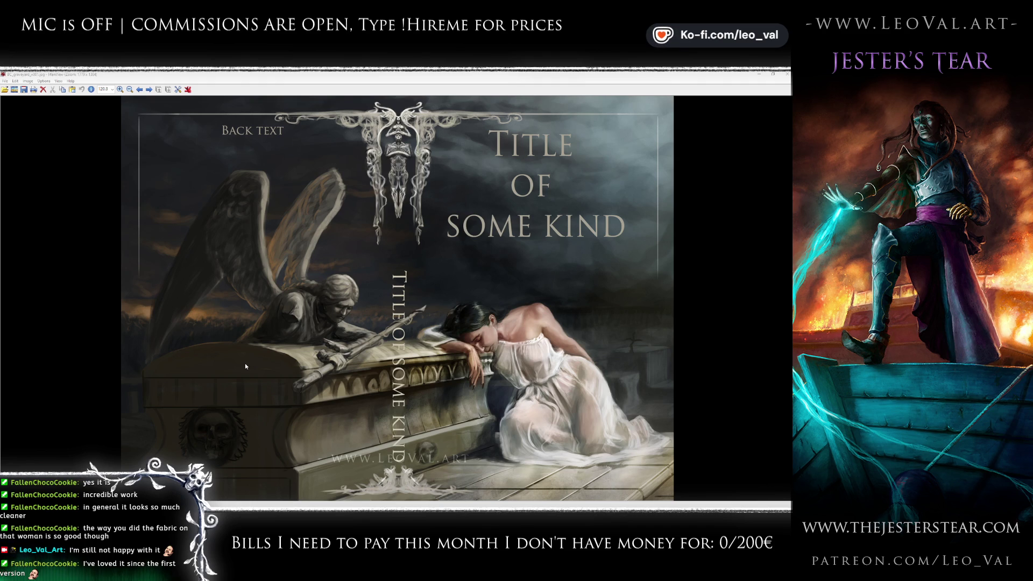
scroll(246, 366, "down", 2)
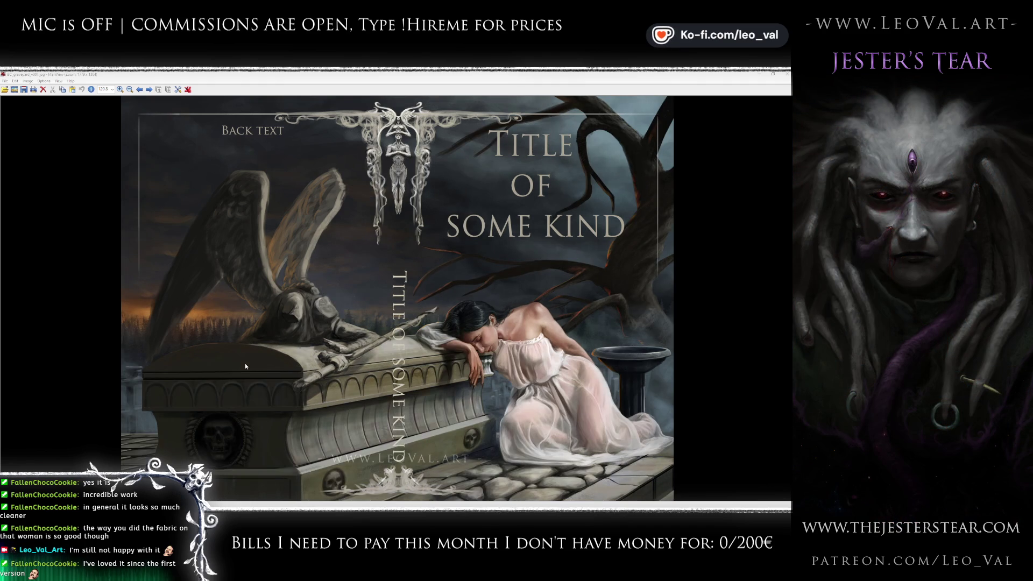
scroll(246, 367, "down", 1)
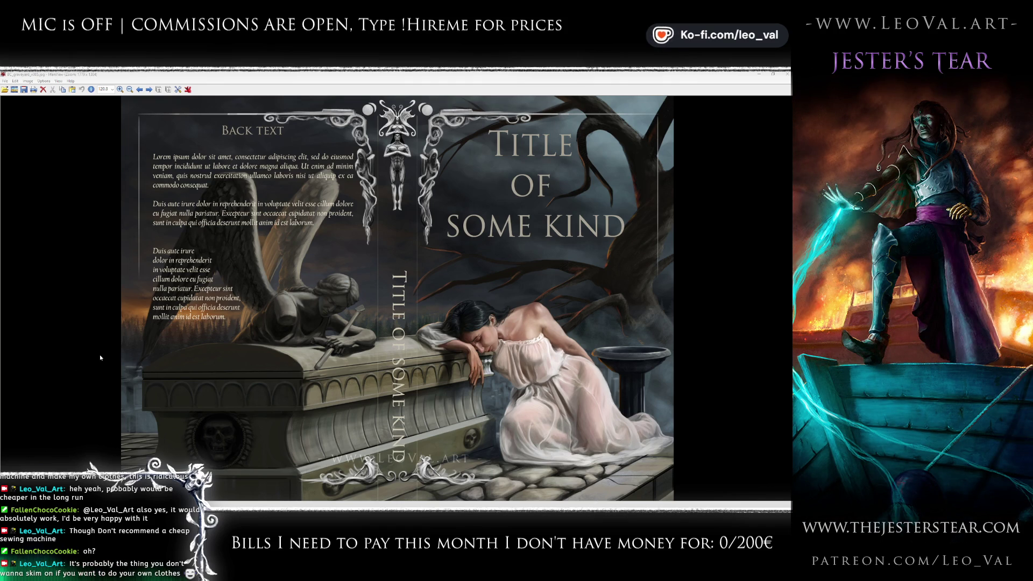
- Page through the cover versions once more, then close IrfanView to return to Clip Studio Paint
scroll(99, 354, "up", 1)
scroll(100, 354, "down", 1)
scroll(99, 354, "up", 1)
scroll(99, 354, "down", 1)
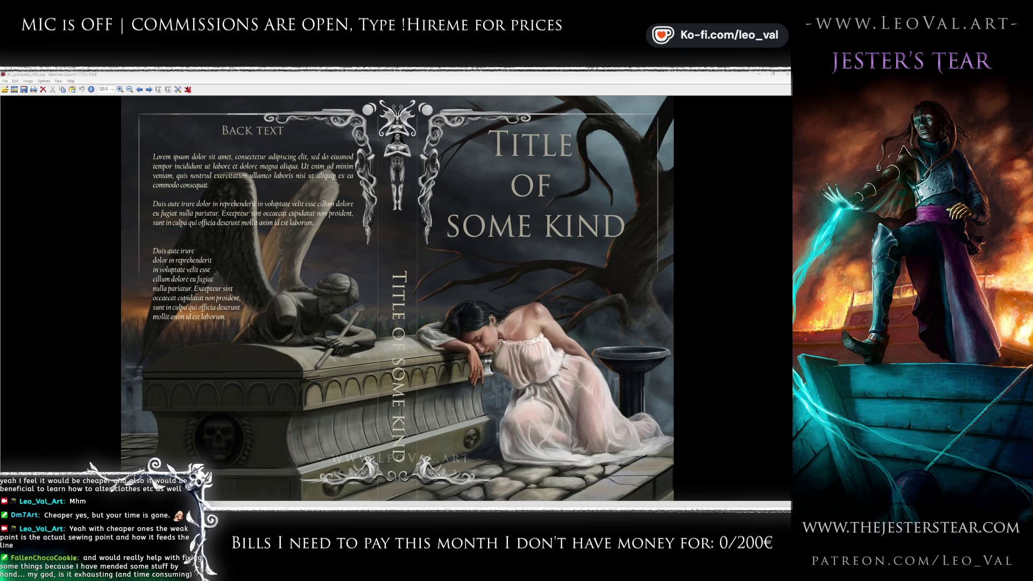
scroll(414, 337, "down", 4)
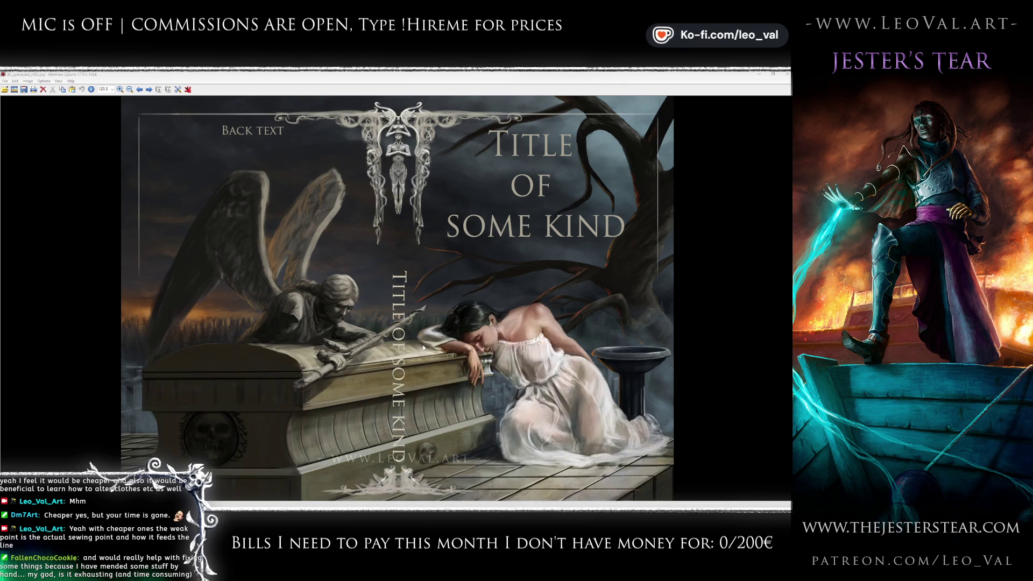
scroll(423, 345, "down", 4)
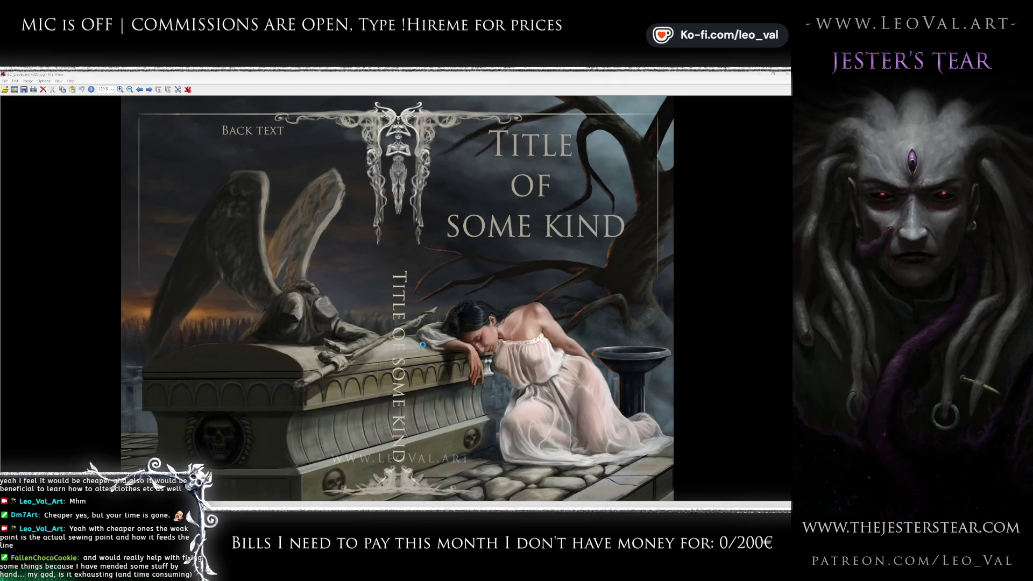
scroll(423, 347, "down", 5)
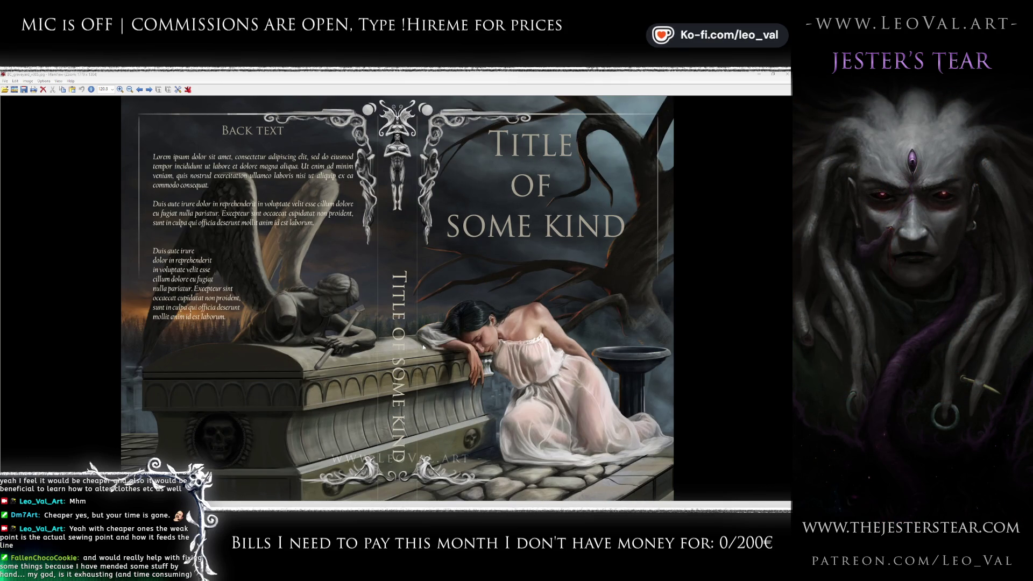
scroll(423, 348, "down", 2)
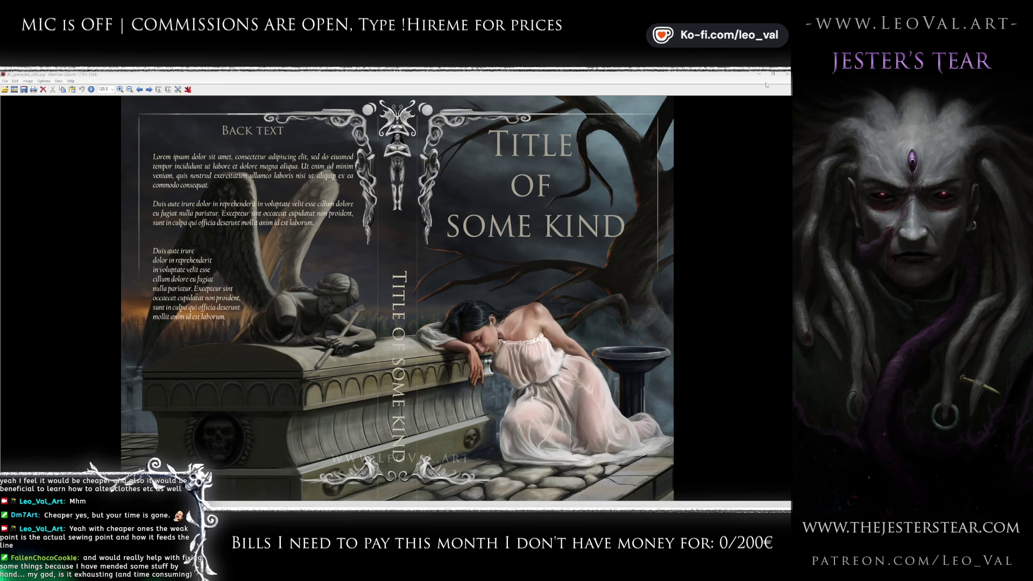
left_click(786, 74)
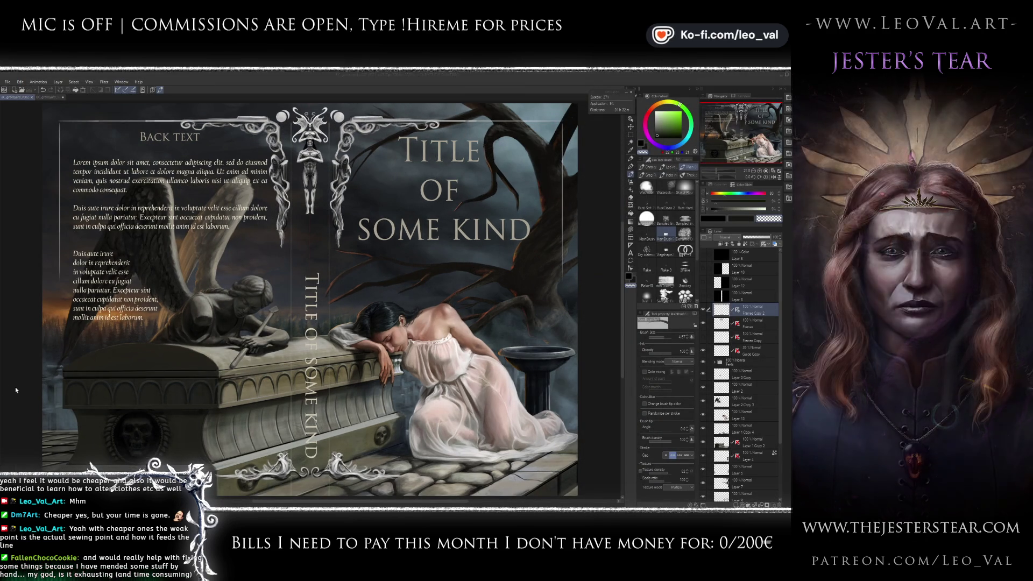